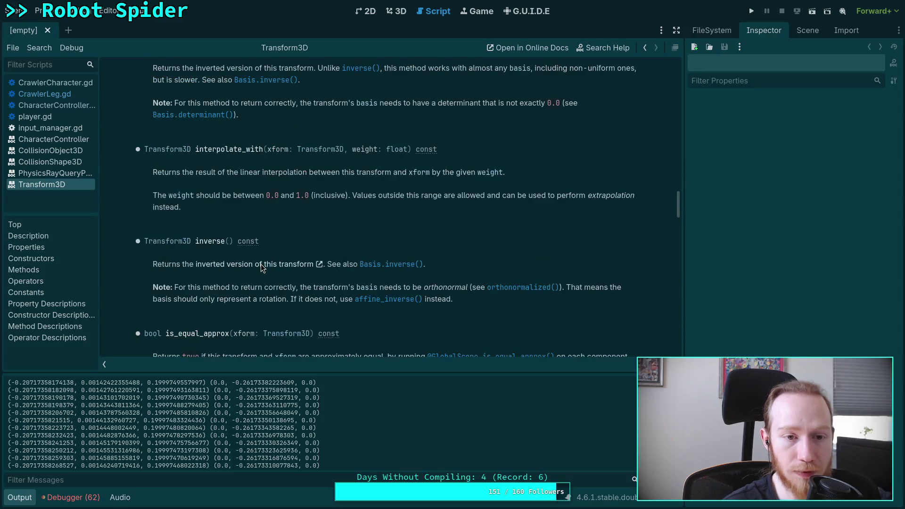
{"action": "scroll", "coordinate": [384, 223], "scroll_direction": "up", "scroll_amount": 20}
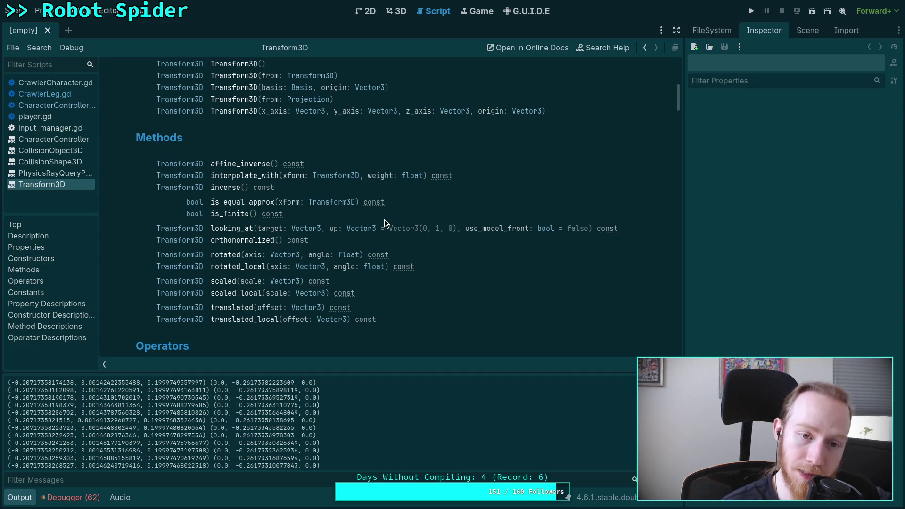
- Leave the Transform3D docs and show CrawlerCharacter.gd at its _calculate_ground_force function
{"action": "scroll", "coordinate": [384, 219], "scroll_direction": "up", "scroll_amount": 6}
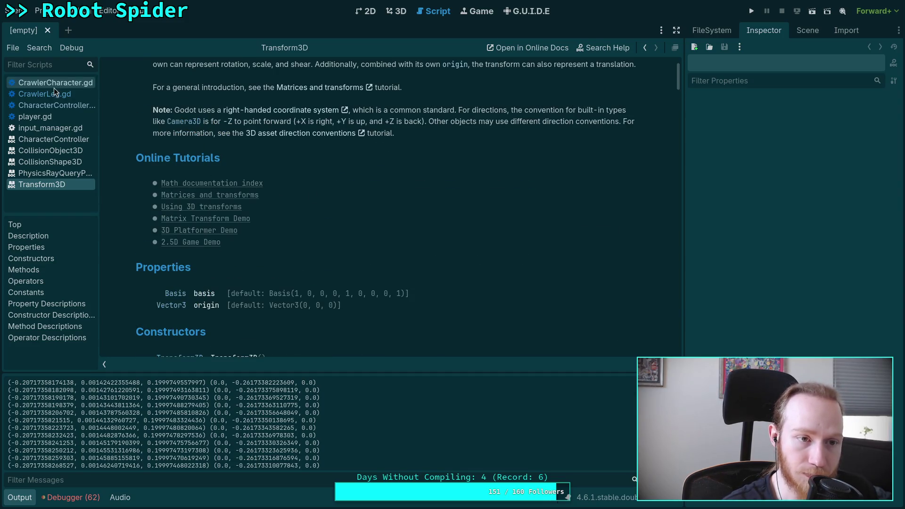
{"action": "left_click", "coordinate": [55, 88]}
{"action": "scroll", "coordinate": [242, 181], "scroll_direction": "down", "scroll_amount": 7}
{"action": "scroll", "coordinate": [345, 218], "scroll_direction": "up", "scroll_amount": 3}
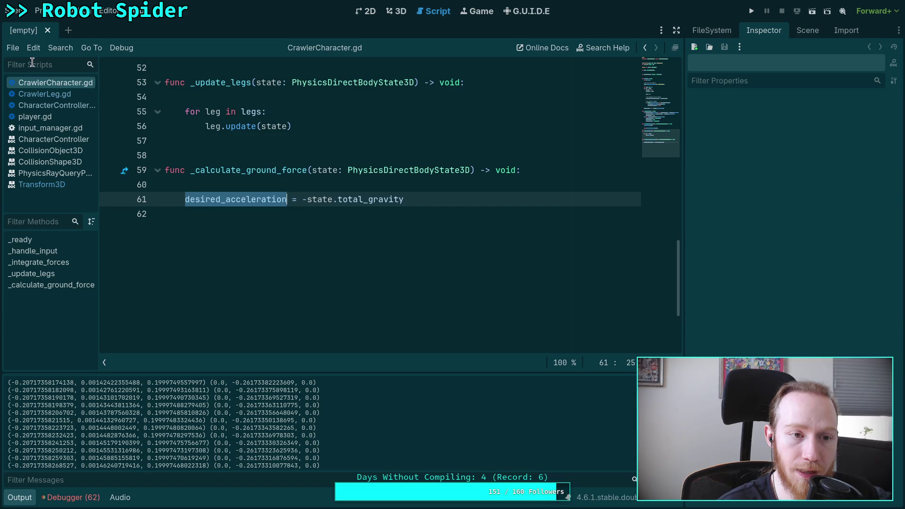
- Show CrawlerLeg.gd's leg code at full width with the script list collapsed, then stop the game
{"action": "left_click", "coordinate": [52, 94]}
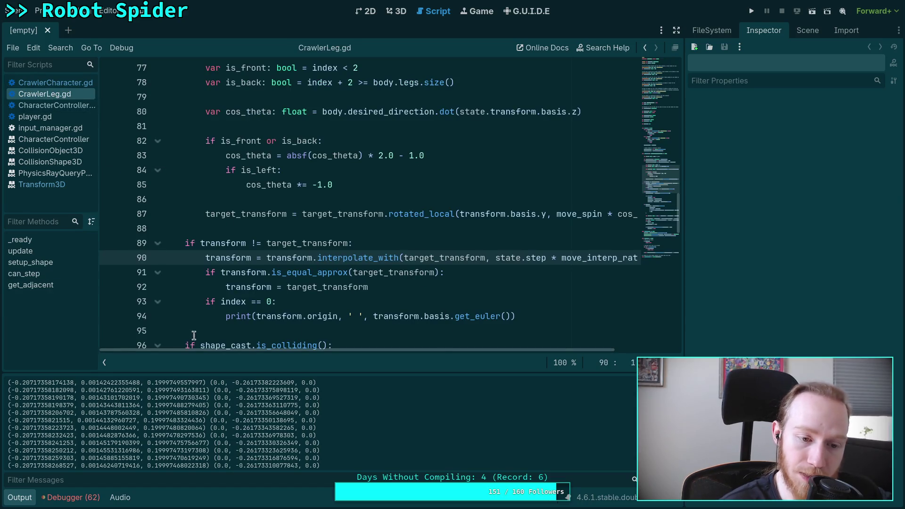
{"action": "left_click", "coordinate": [104, 361]}
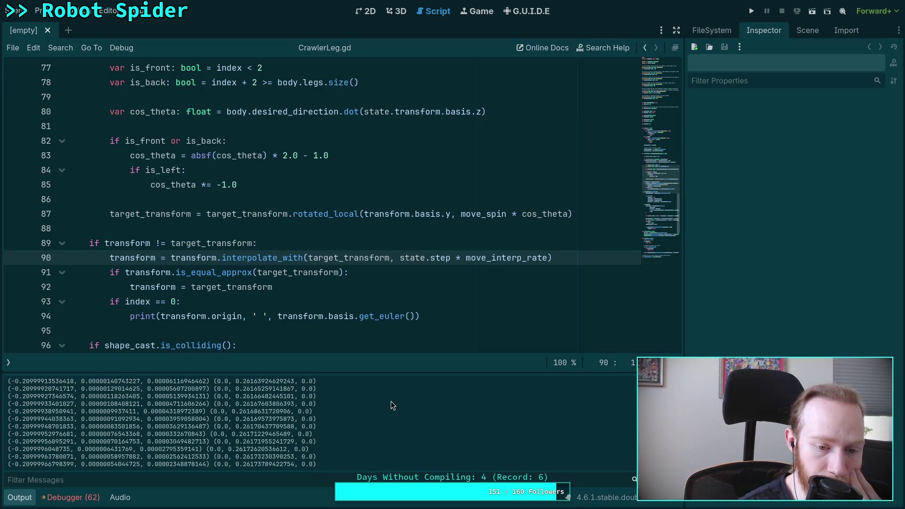
{"action": "key", "text": "F8"}
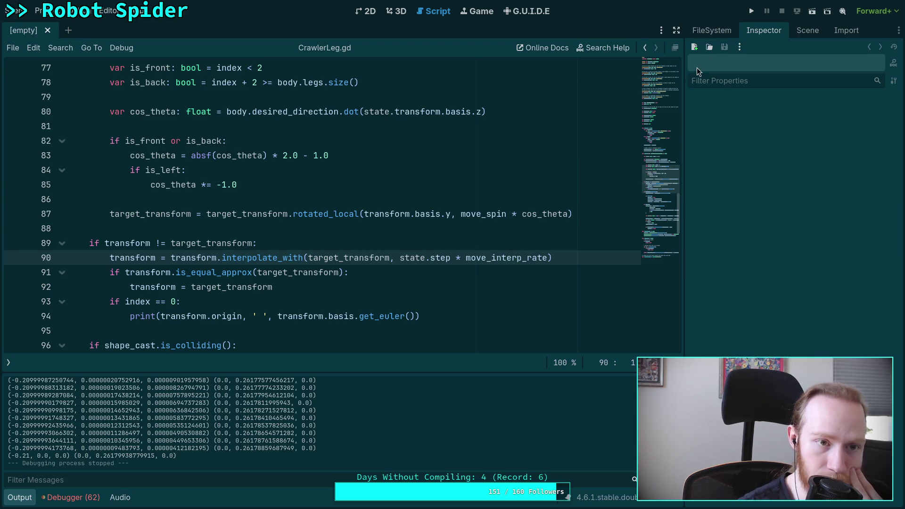
- Open big_crawler_bot.tscn and inspect FL_Leg, positioned at (-0.21, 0, 0) with zero rotation
{"action": "left_click", "coordinate": [808, 31]}
{"action": "left_click", "coordinate": [716, 32]}
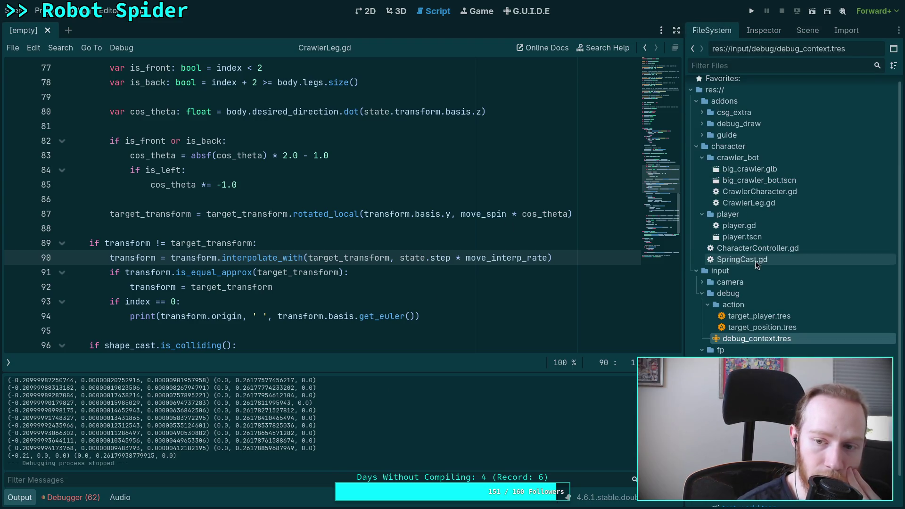
{"action": "double_click", "coordinate": [778, 178]}
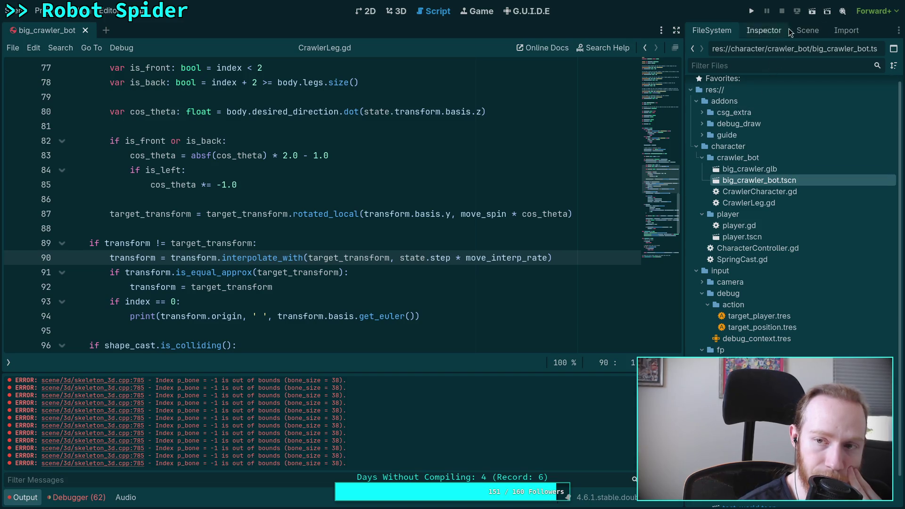
{"action": "left_click", "coordinate": [801, 31]}
{"action": "left_click", "coordinate": [762, 147]}
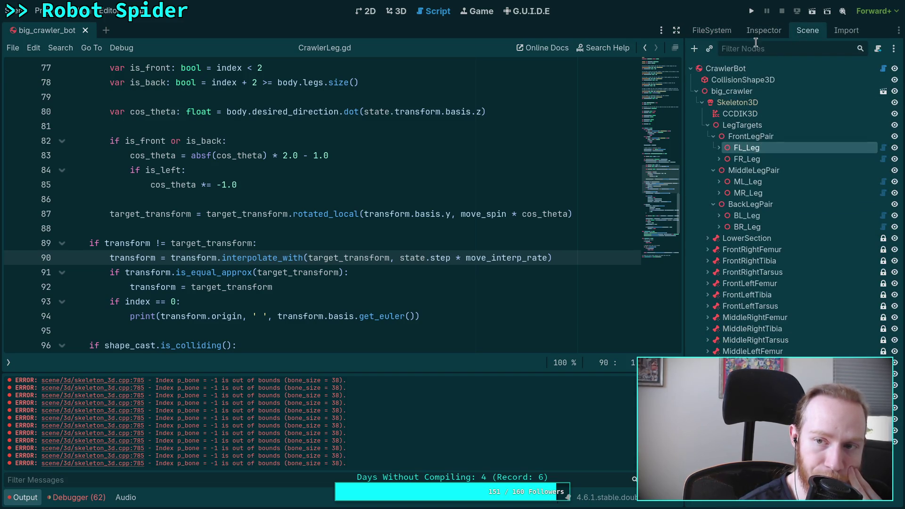
{"action": "left_click", "coordinate": [763, 33]}
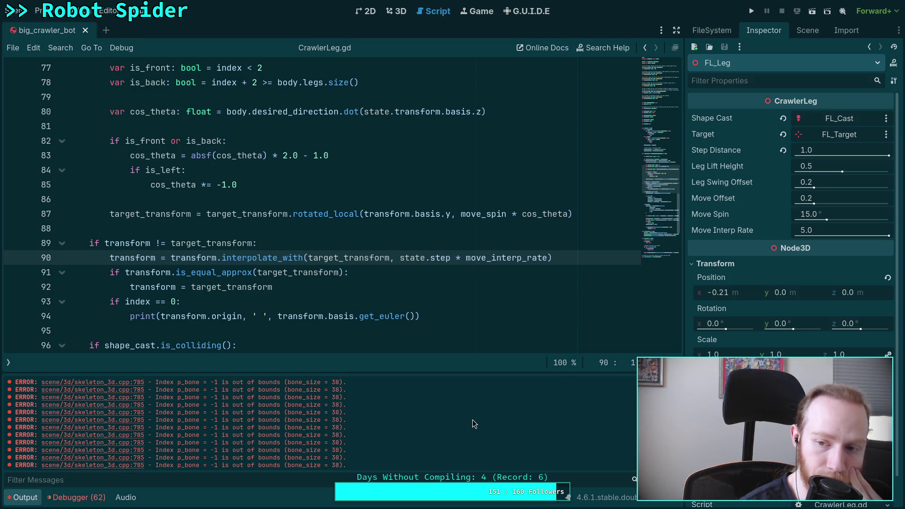
{"action": "scroll", "coordinate": [472, 423], "scroll_direction": "up", "scroll_amount": 5}
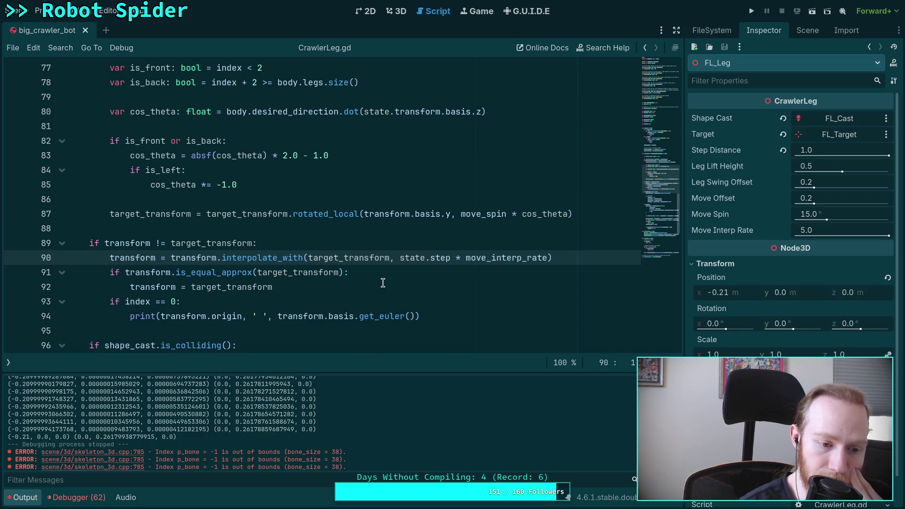
- Check the logged rotation 0.26179938779915 and the target_transform variable on line 87
{"action": "mouse_move", "coordinate": [99, 437]}
{"action": "left_mouse_down"}
{"action": "mouse_move", "coordinate": [154, 430]}
{"action": "mouse_move", "coordinate": [155, 438]}
{"action": "left_mouse_up"}
{"action": "scroll", "coordinate": [285, 267], "scroll_direction": "up", "scroll_amount": 1}
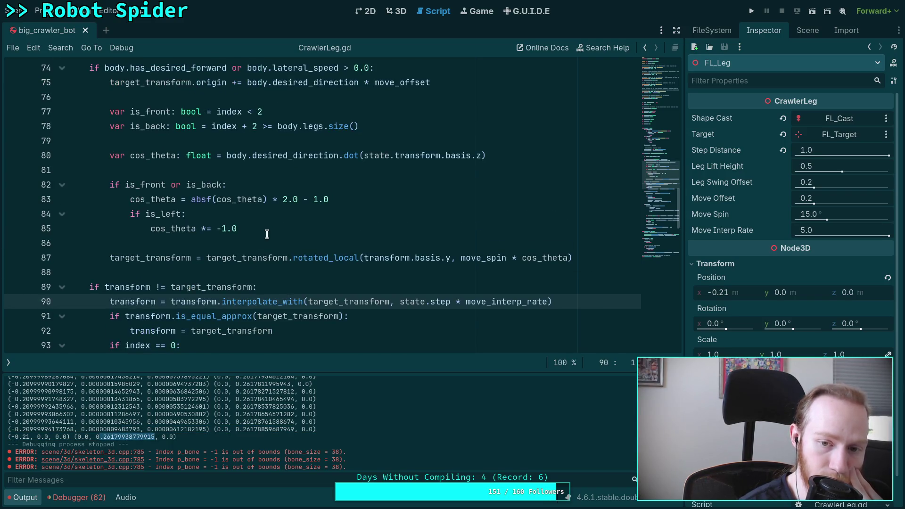
{"action": "scroll", "coordinate": [267, 239], "scroll_direction": "up", "scroll_amount": 1}
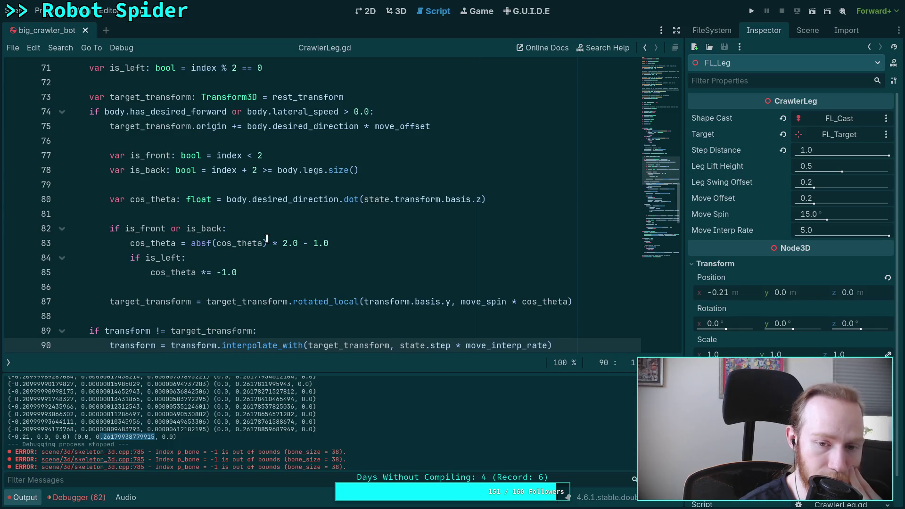
{"action": "double_click", "coordinate": [149, 302]}
- Remove 'or body.lateral_speed > 0.0' from line 74, save, and rerun the game
{"action": "left_click_drag", "start_coordinate": [227, 112], "coordinate": [370, 112]}
{"action": "key", "text": "BackSpace"}
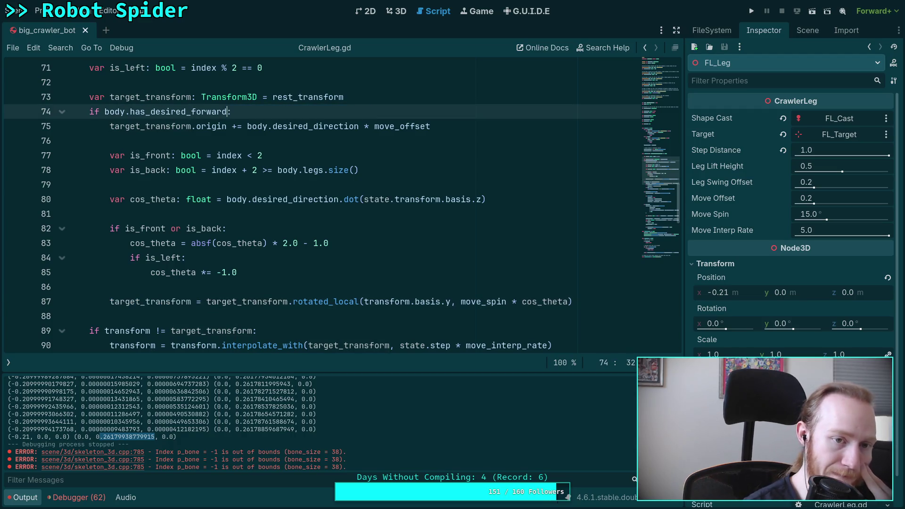
{"action": "key", "text": "ctrl+s"}
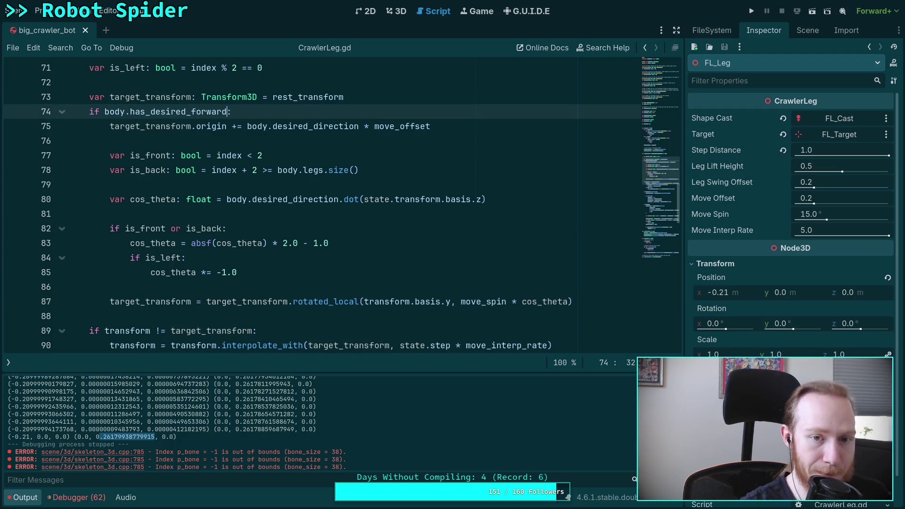
{"action": "left_click", "coordinate": [752, 11]}
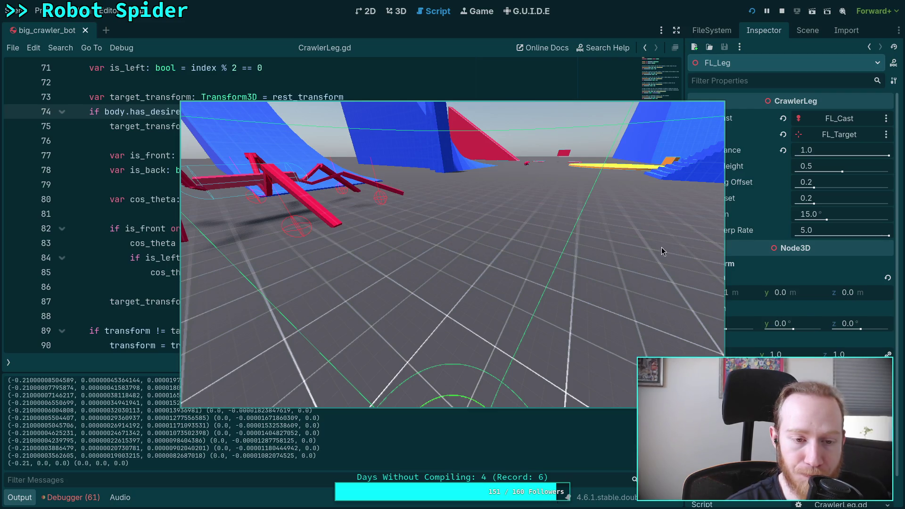
{"action": "key", "text": "F8"}
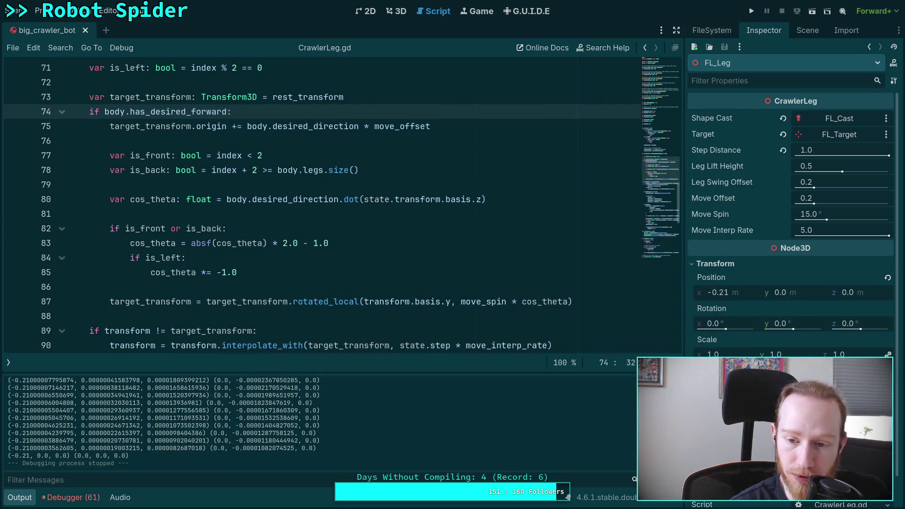
- Rerun the project, review the script, and relaunch the game from the spider's 3D view
{"action": "key", "text": "F5"}
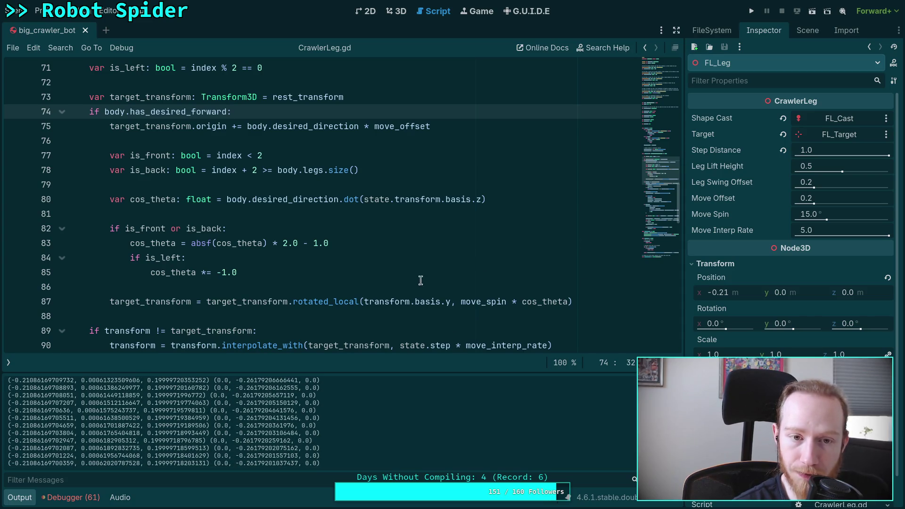
{"action": "scroll", "coordinate": [398, 283], "scroll_direction": "down", "scroll_amount": 4}
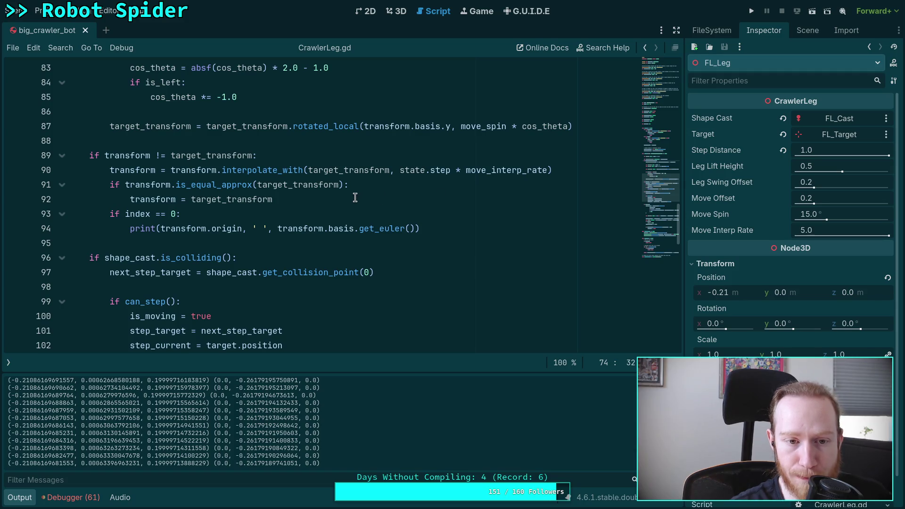
{"action": "mouse_move", "coordinate": [255, 196]}
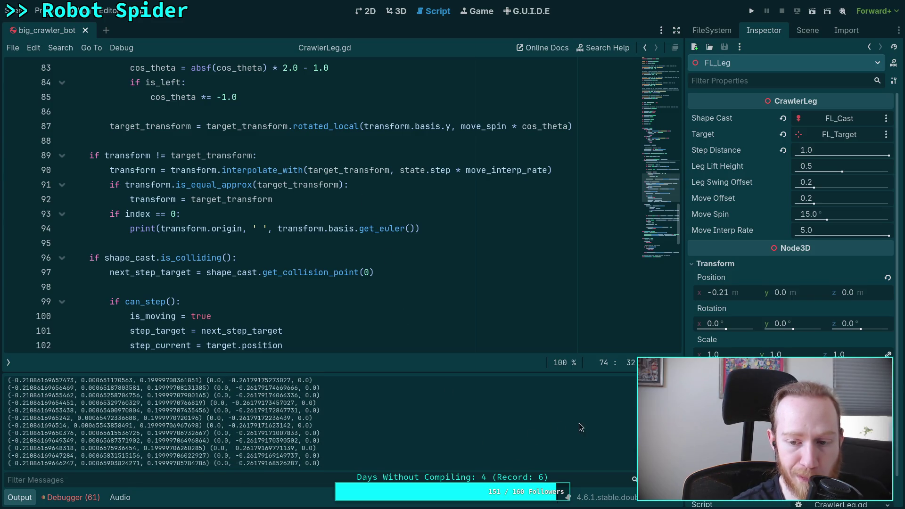
{"action": "left_click", "coordinate": [386, 13]}
{"action": "left_click", "coordinate": [754, 13]}
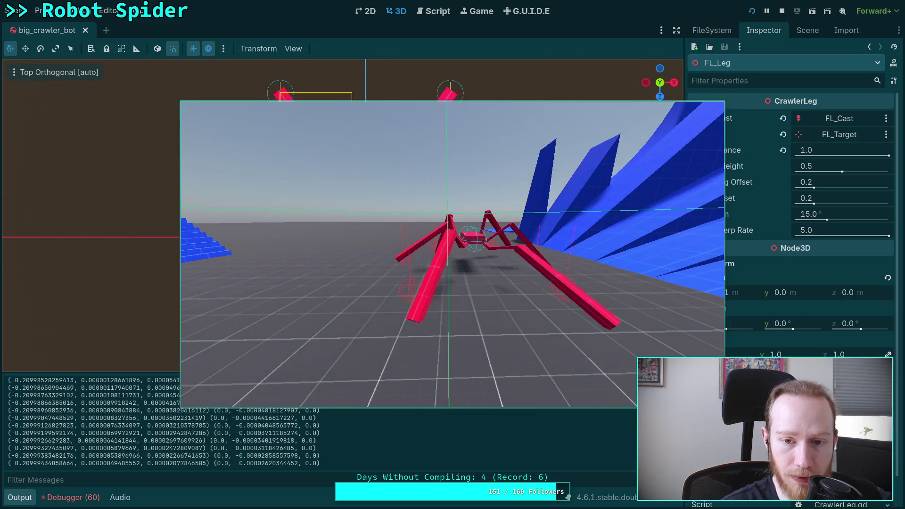
- Stop the spider game and place the cursor in line 91's is_equal_approx check in CrawlerLeg.gd
{"action": "left_click", "coordinate": [782, 11]}
{"action": "left_click", "coordinate": [433, 10]}
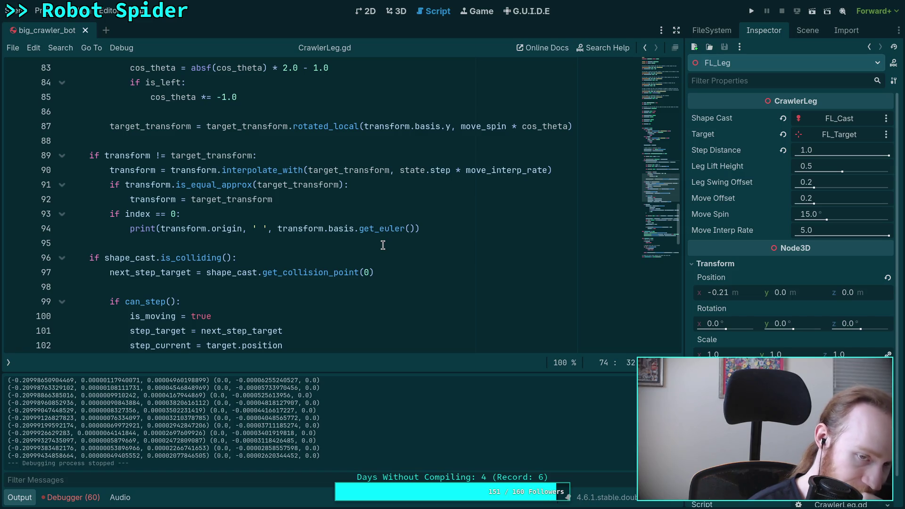
{"action": "left_click", "coordinate": [341, 185]}
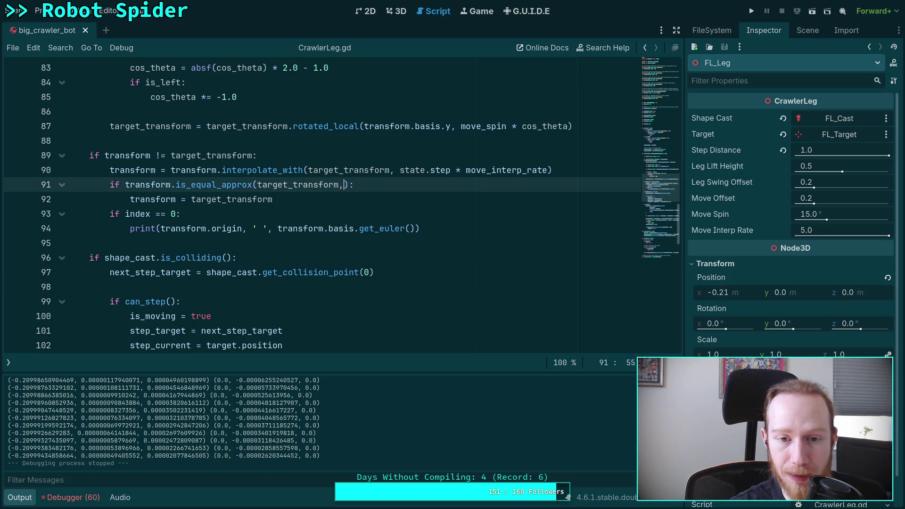
- Remove the stray comma from line 91's is_equal_approx call and rerun the project
{"action": "type", "text": ","}
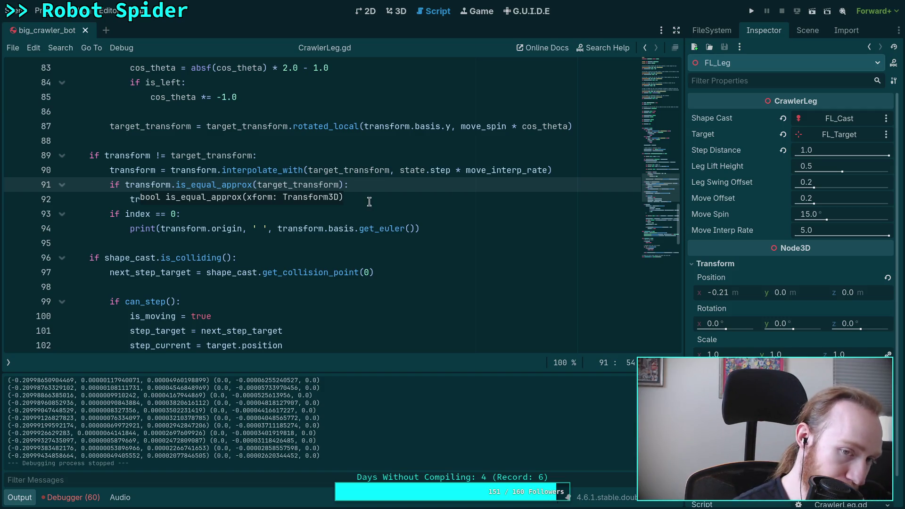
{"action": "key", "text": "BackSpace"}
{"action": "left_click", "coordinate": [370, 201]}
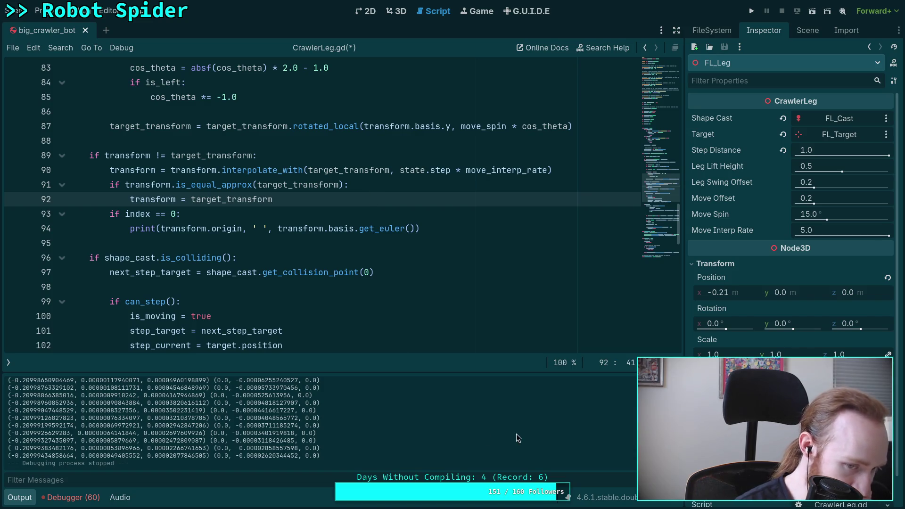
{"action": "key", "text": "F5"}
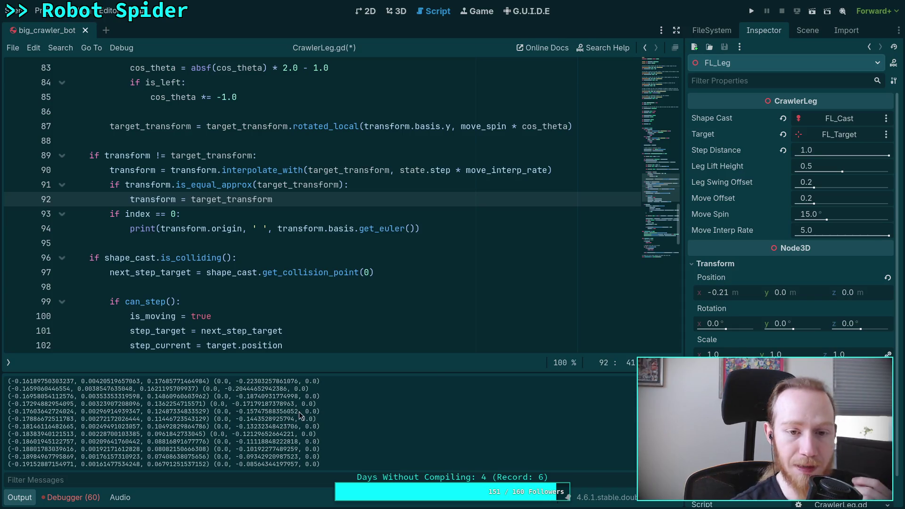
{"action": "scroll", "coordinate": [426, 236], "scroll_direction": "up", "scroll_amount": 10}
{"action": "scroll", "coordinate": [426, 237], "scroll_direction": "up", "scroll_amount": 17}
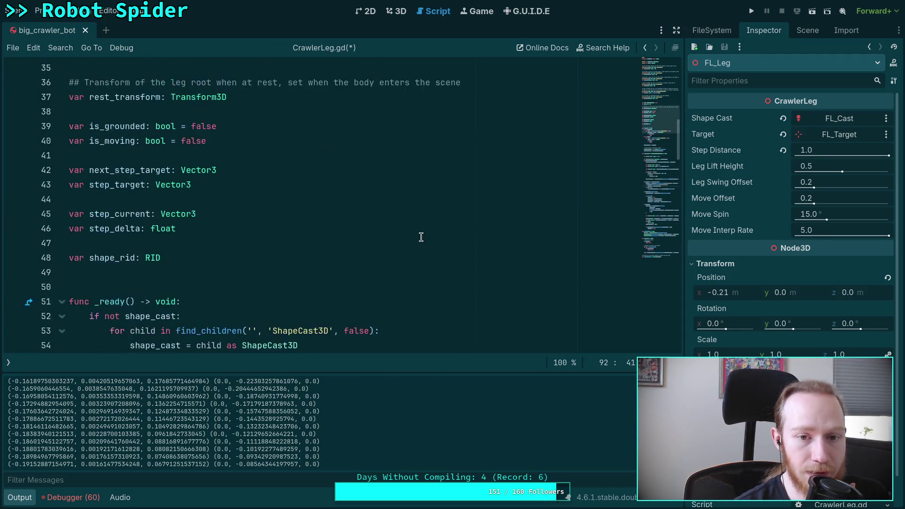
- Close big_crawler_bot and change move_interp_rate's default from 5.0 to 8.0
{"action": "left_click", "coordinate": [89, 31]}
{"action": "scroll", "coordinate": [228, 229], "scroll_direction": "down", "scroll_amount": 6}
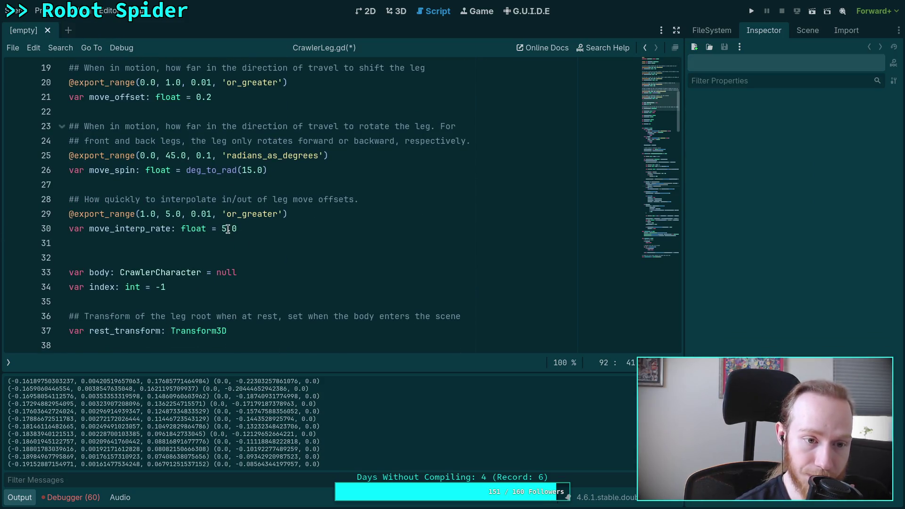
{"action": "left_click", "coordinate": [228, 229]}
{"action": "key", "text": "Delete"}
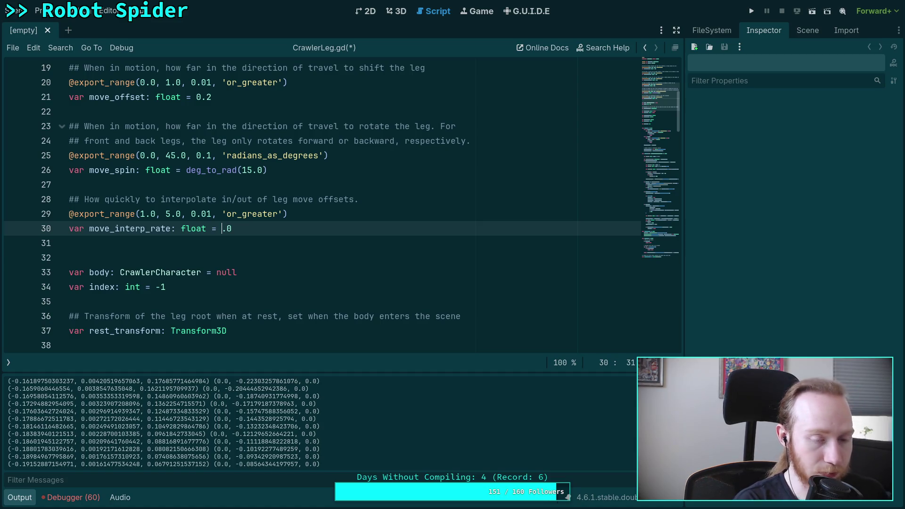
{"action": "type", "text": "6"}
{"action": "key", "text": "BackSpace"}
{"action": "type", "text": "8"}
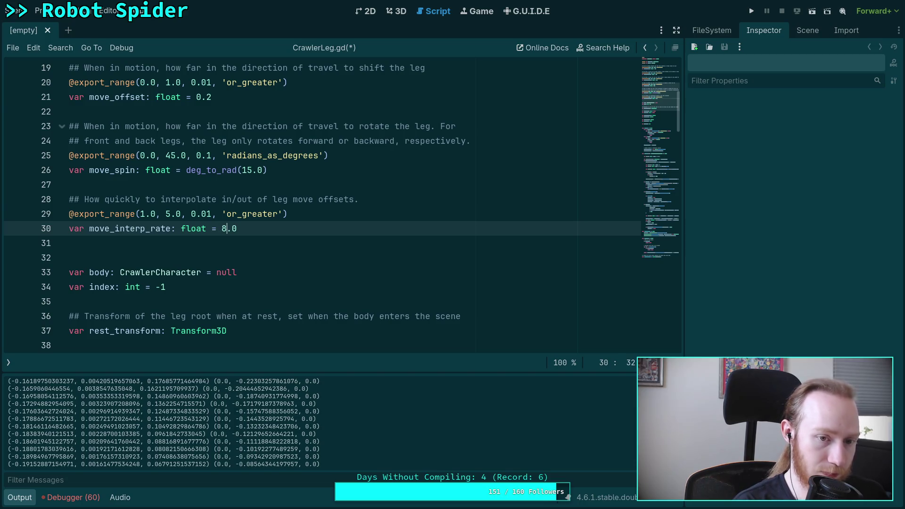
{"action": "key", "text": "Up"}
{"action": "key", "text": "BackSpace"}
{"action": "type", "text": "10"}
{"action": "key", "text": "ctrl+s"}
{"action": "left_click", "coordinate": [420, 155]}
{"action": "key", "text": "F5"}
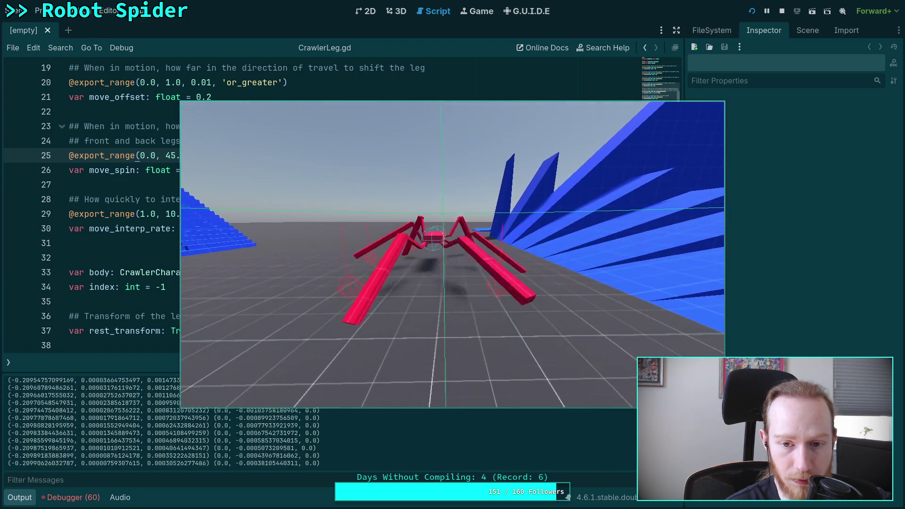
{"action": "key", "text": "F5"}
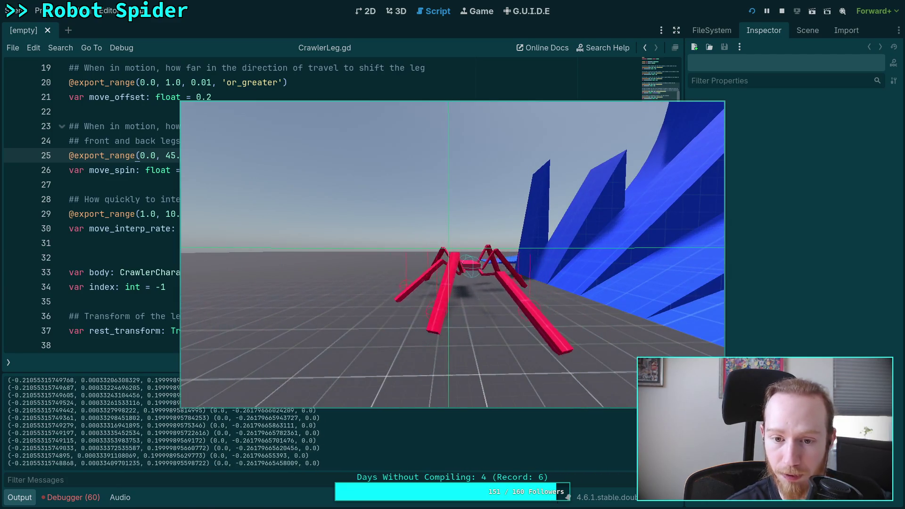
{"action": "key", "text": "F8"}
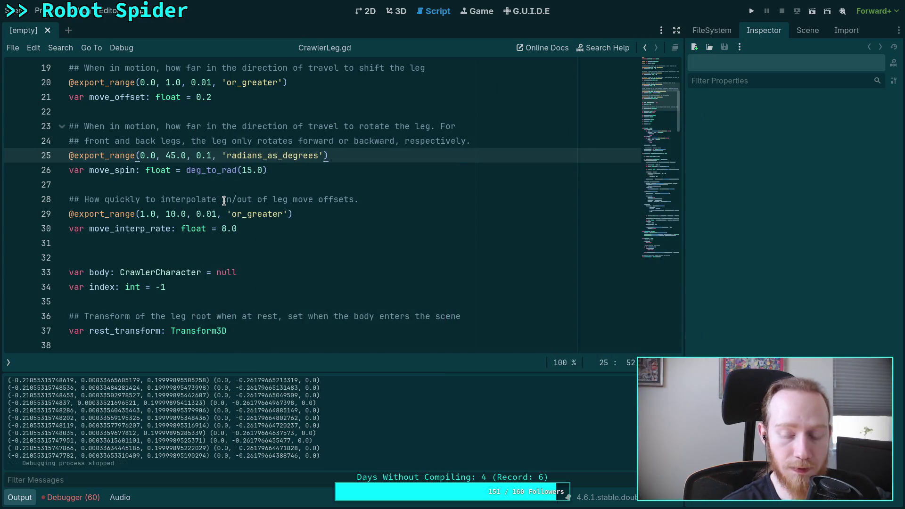
- Scroll through CrawlerLeg.gd and show the scripts and method list panel beside it
{"action": "scroll", "coordinate": [212, 228], "scroll_direction": "down", "scroll_amount": 20}
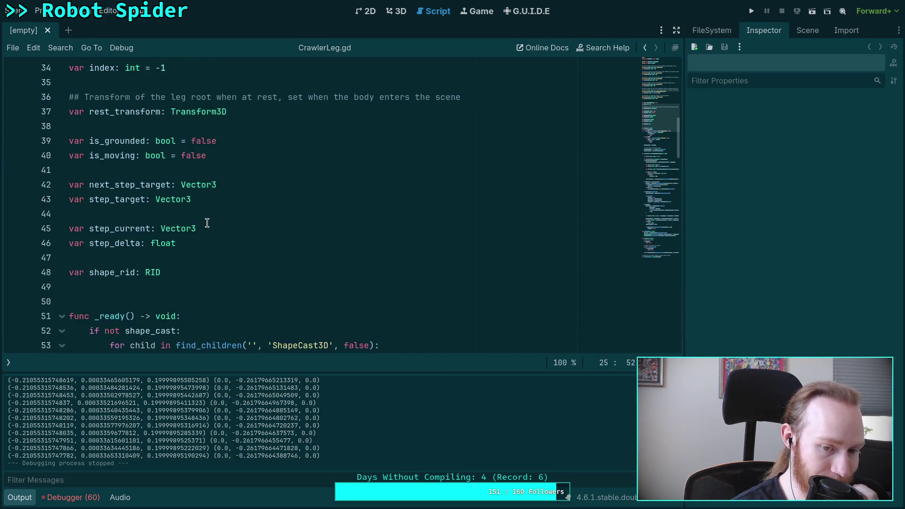
{"action": "scroll", "coordinate": [207, 223], "scroll_direction": "down", "scroll_amount": 20}
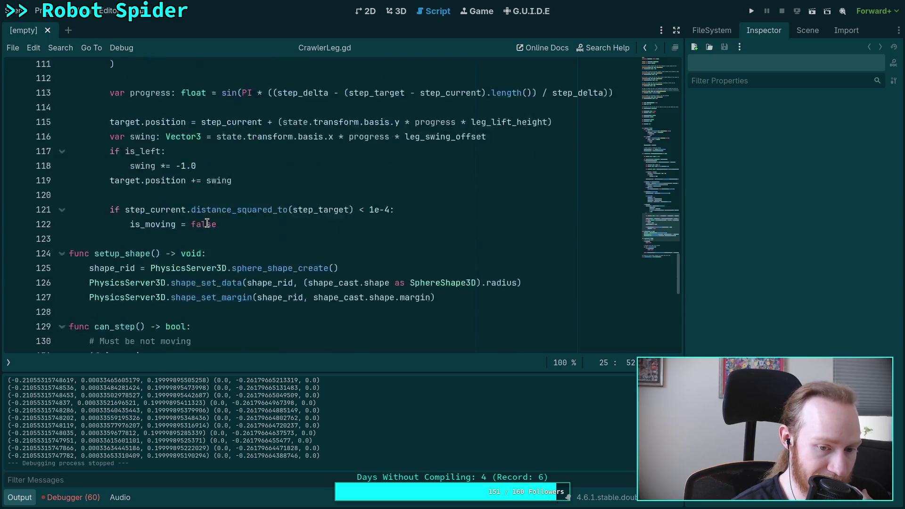
{"action": "scroll", "coordinate": [207, 223], "scroll_direction": "up", "scroll_amount": 20}
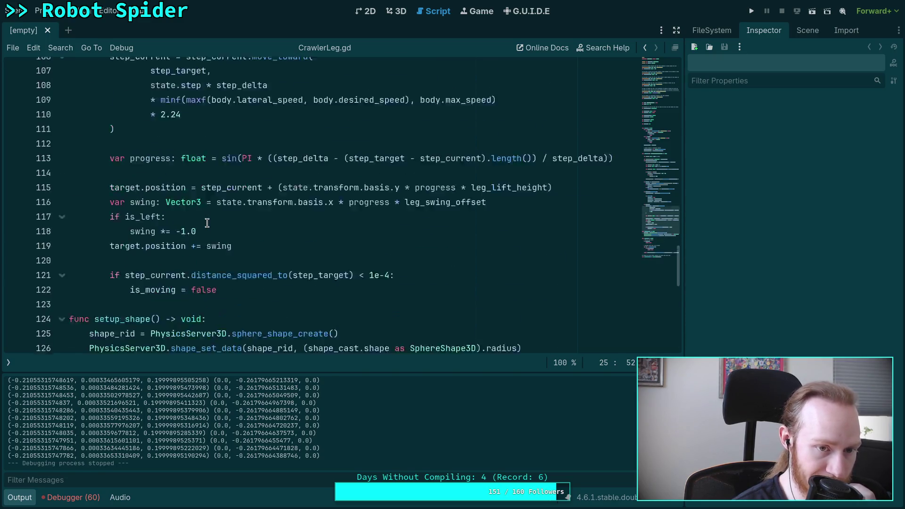
{"action": "scroll", "coordinate": [207, 223], "scroll_direction": "up", "scroll_amount": 15}
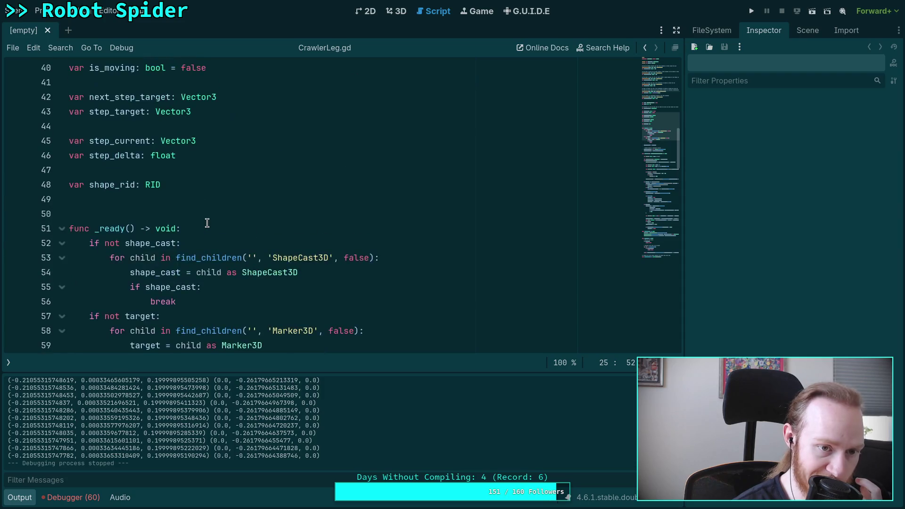
{"action": "scroll", "coordinate": [203, 222], "scroll_direction": "down", "scroll_amount": 5}
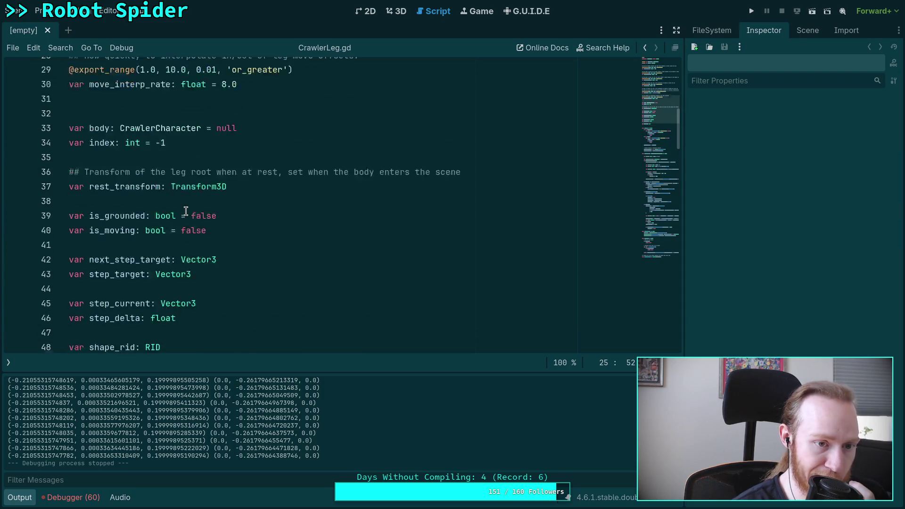
{"action": "left_click", "coordinate": [13, 364]}
- Read the rotated_local documentation, then bring up the Scene dock
{"action": "scroll", "coordinate": [222, 221], "scroll_direction": "down", "scroll_amount": 11}
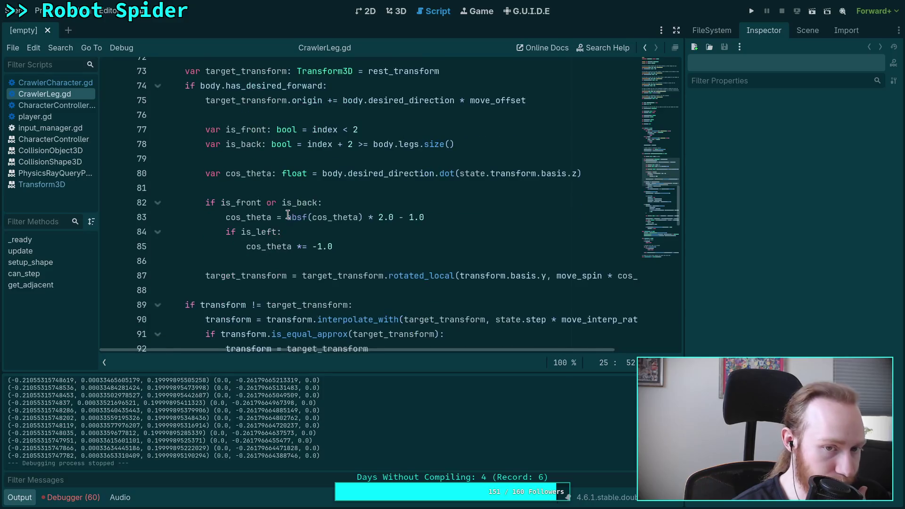
{"action": "scroll", "coordinate": [288, 215], "scroll_direction": "down", "scroll_amount": 5}
{"action": "scroll", "coordinate": [293, 179], "scroll_direction": "up", "scroll_amount": 6}
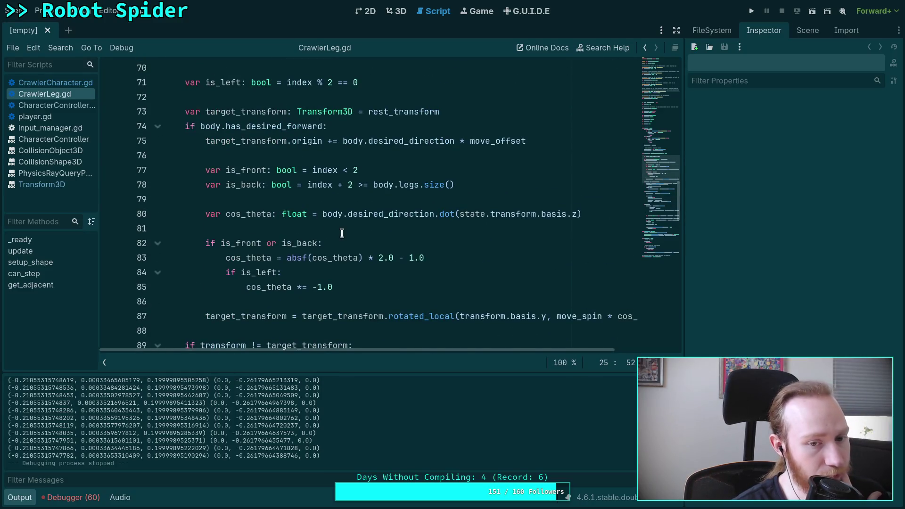
{"action": "scroll", "coordinate": [394, 266], "scroll_direction": "down", "scroll_amount": 1}
{"action": "mouse_move", "coordinate": [395, 266]}
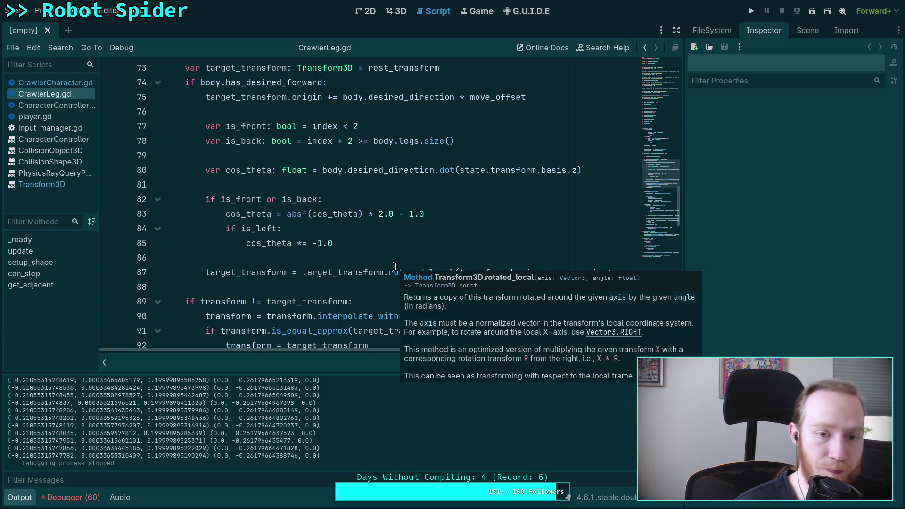
{"action": "mouse_move", "coordinate": [424, 73]}
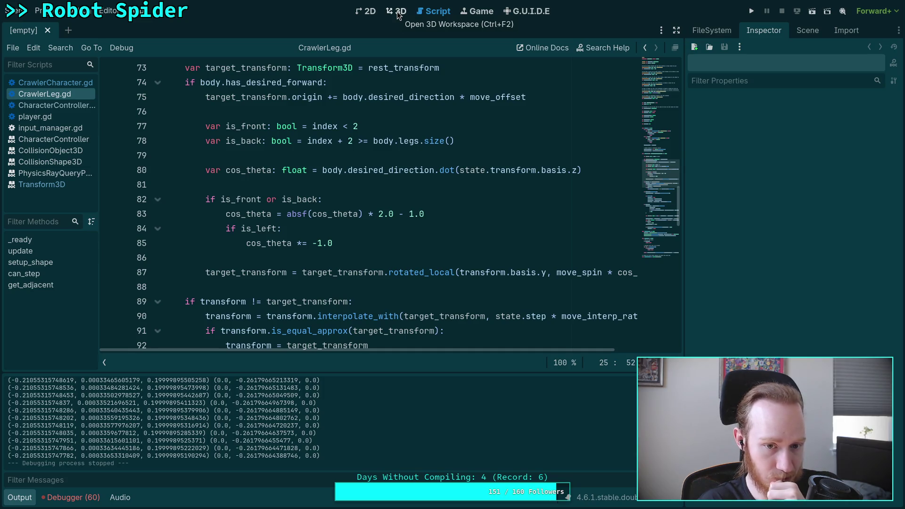
{"action": "left_click", "coordinate": [804, 30]}
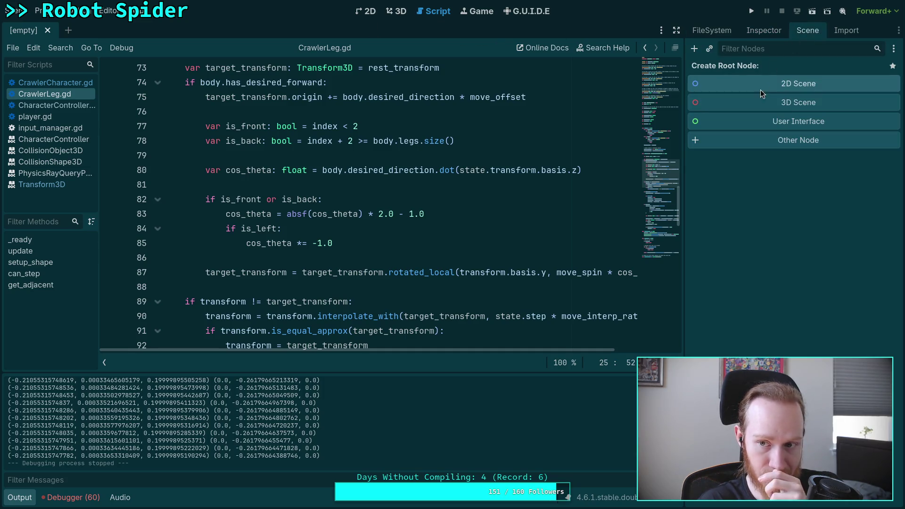
- Reopen big_crawler_bot in the 3D view and rotate the front-left leg target 30 degrees
{"action": "left_click", "coordinate": [716, 31]}
{"action": "double_click", "coordinate": [774, 178]}
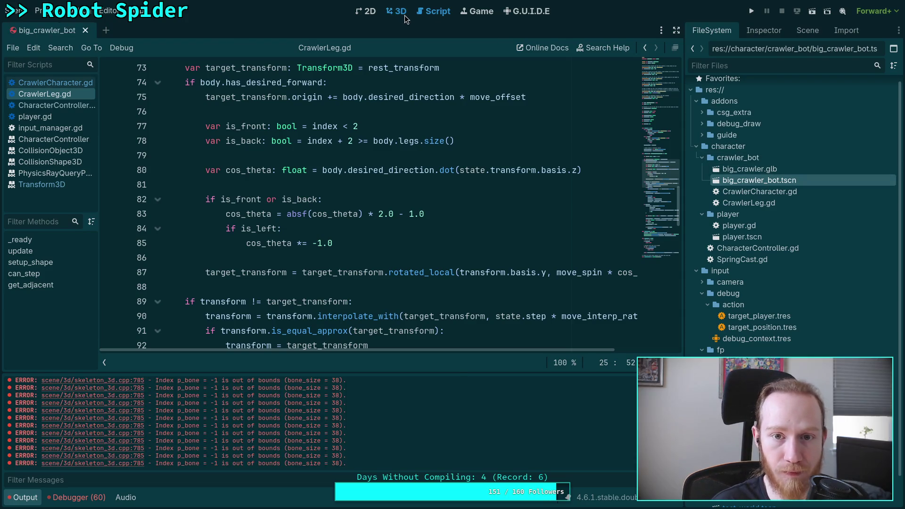
{"action": "left_click", "coordinate": [403, 14]}
{"action": "left_click_drag", "start_coordinate": [367, 157], "coordinate": [393, 151]}
{"action": "left_click", "coordinate": [425, 13]}
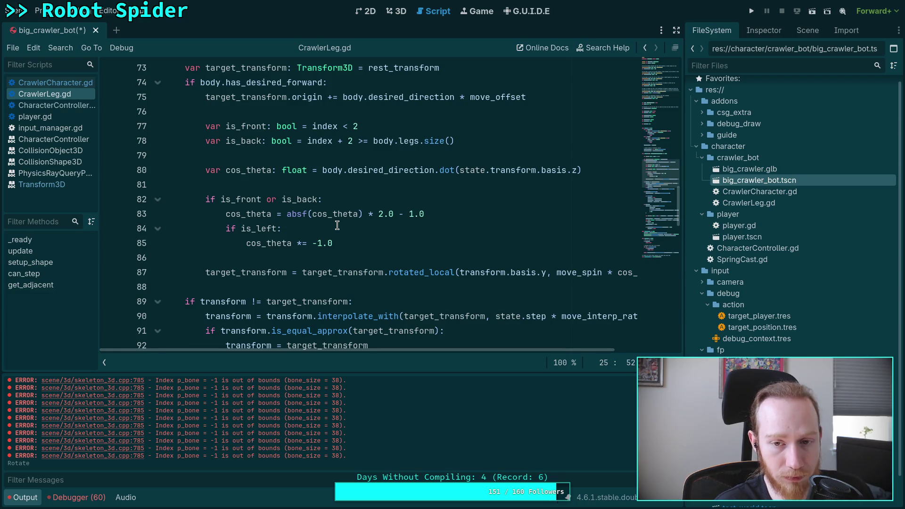
- Undo that rotation, rotate the BL_Leg target about 30 degrees instead, and return to CrawlerLeg.gd
{"action": "left_click", "coordinate": [398, 14]}
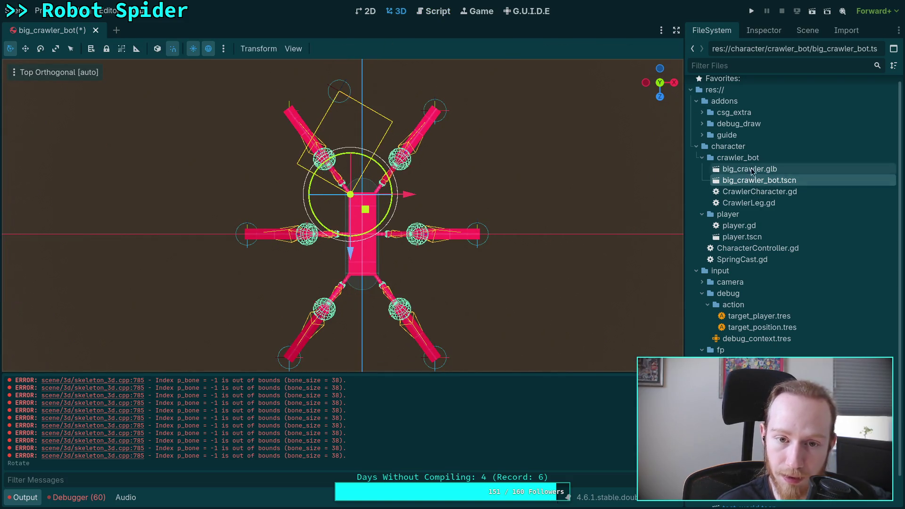
{"action": "left_click", "coordinate": [798, 31]}
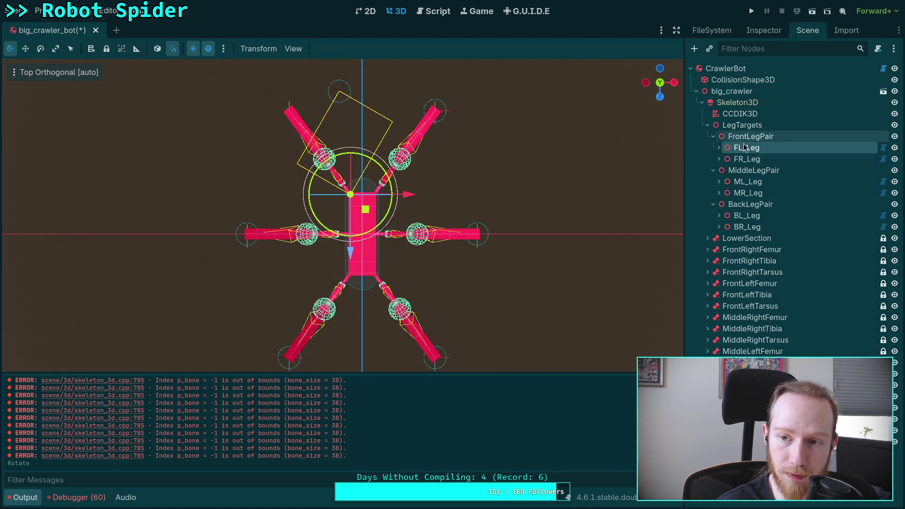
{"action": "left_click", "coordinate": [743, 216]}
{"action": "key", "text": "ctrl+z"}
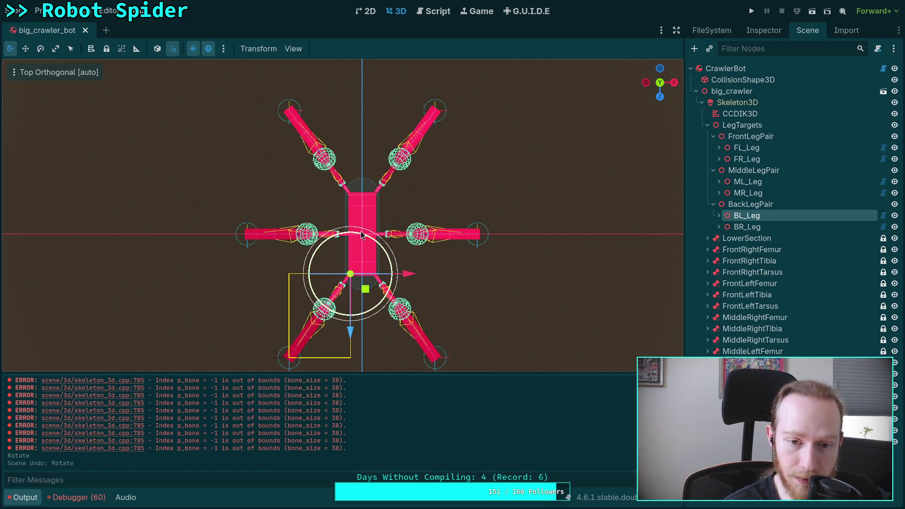
{"action": "left_click_drag", "start_coordinate": [364, 237], "coordinate": [343, 235]}
{"action": "key", "text": "ctrl+F3"}
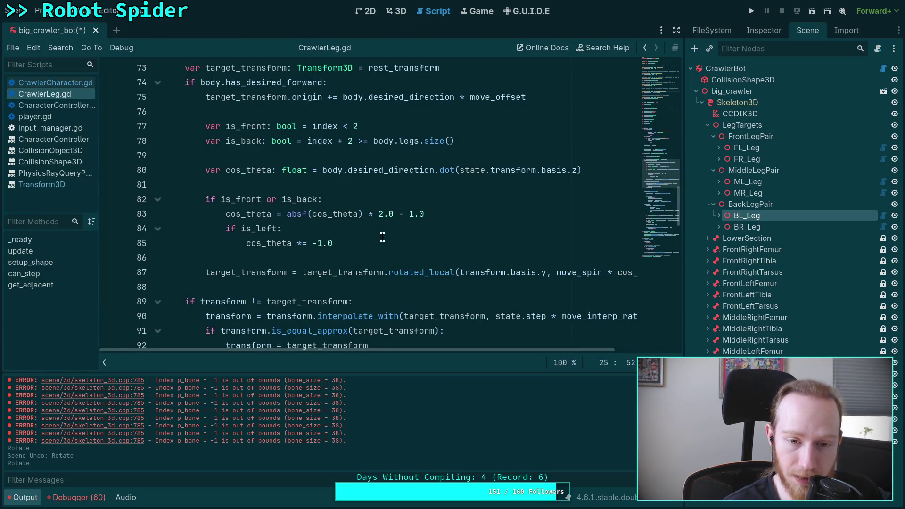
- Add an 'if is_front:' condition on a new line after line 83
{"action": "left_click", "coordinate": [482, 215]}
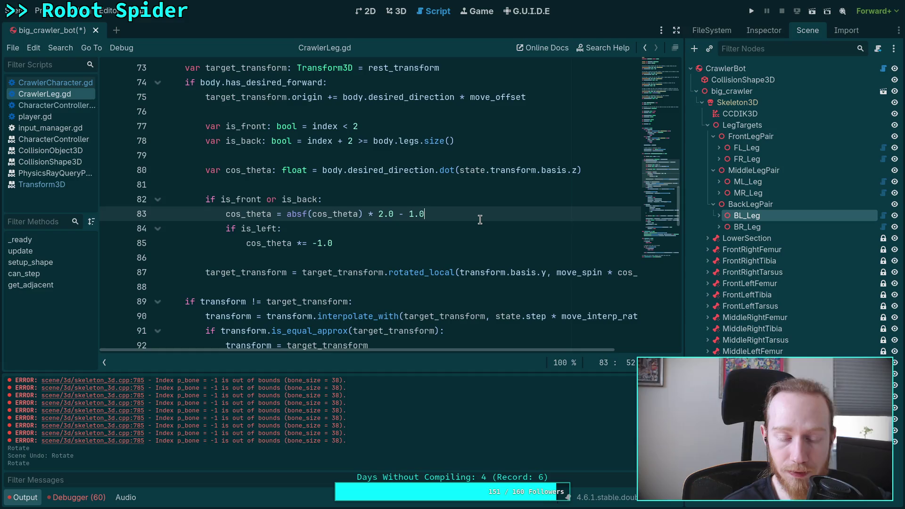
{"action": "key", "text": "Return"}
{"action": "type", "text": "if is_"}
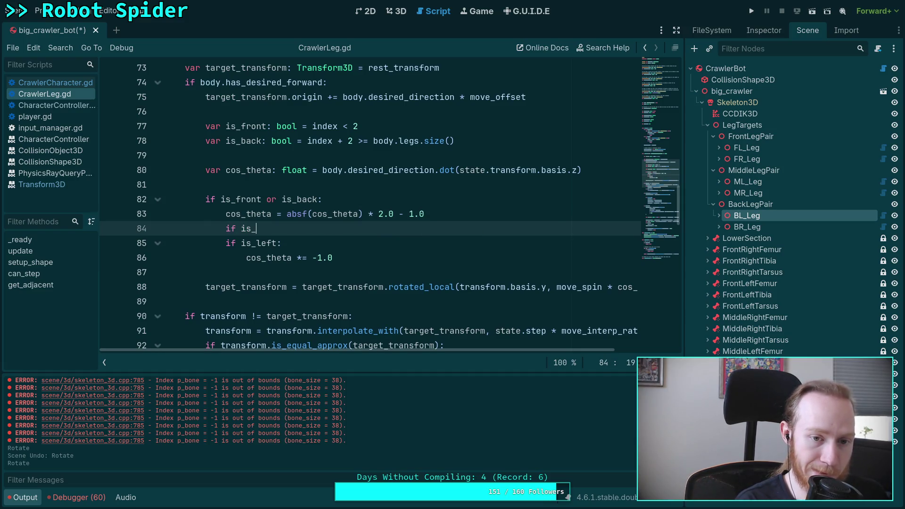
{"action": "type", "text": "fr"}
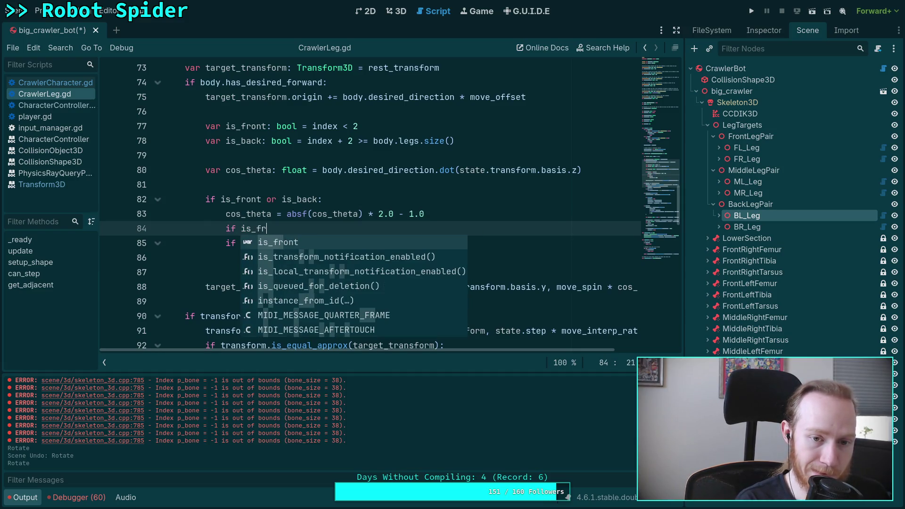
{"action": "key", "text": "Return"}
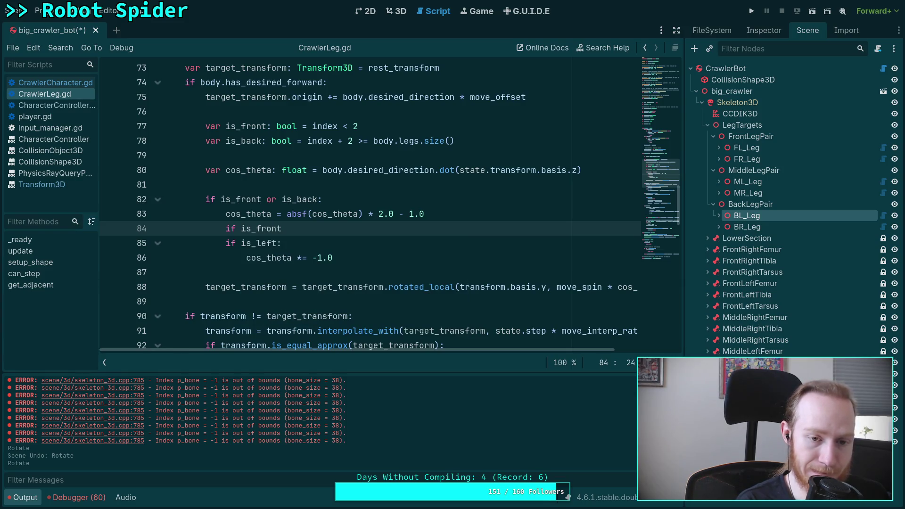
{"action": "type", "text": ":"}
{"action": "key", "text": "Return"}
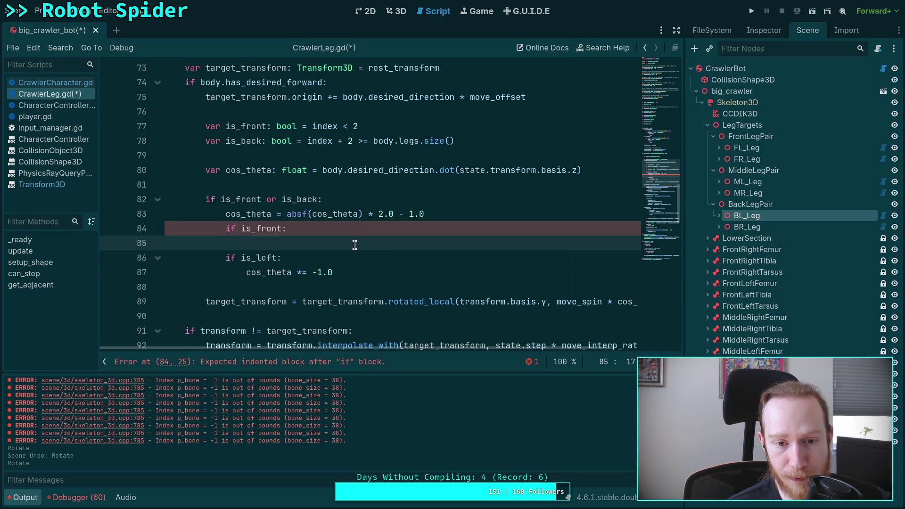
- Nest the is_left check and cos_theta negation under is_front and remove the empty line
{"action": "left_click_drag", "start_coordinate": [227, 262], "coordinate": [343, 276]}
{"action": "key", "text": "Tab"}
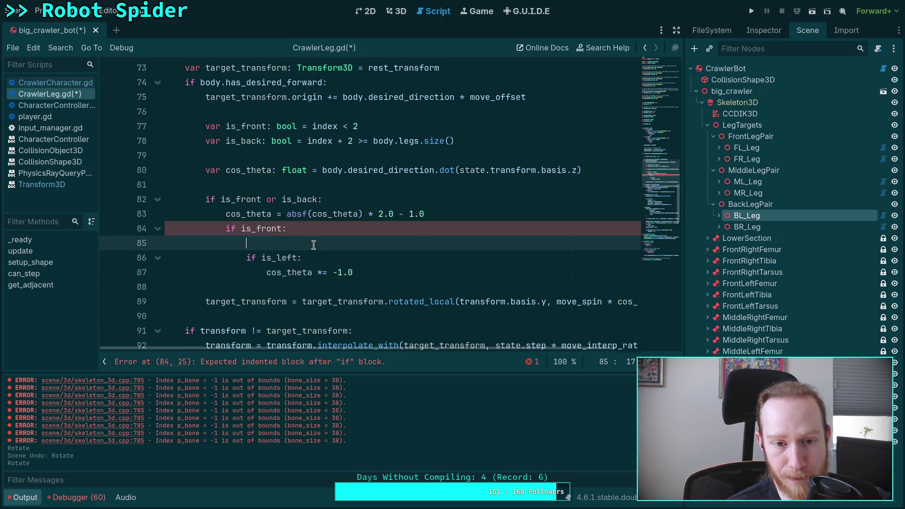
{"action": "left_click_drag", "start_coordinate": [245, 257], "coordinate": [280, 233]}
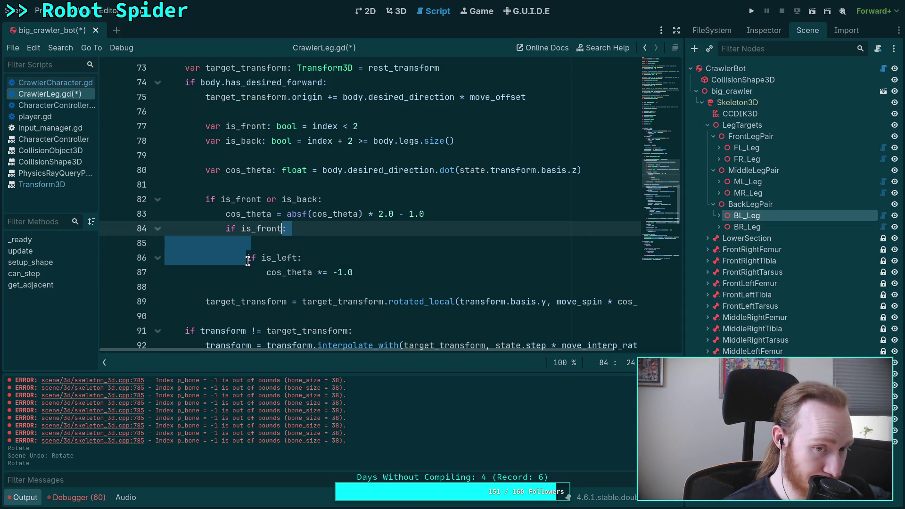
{"action": "left_click", "coordinate": [316, 234]}
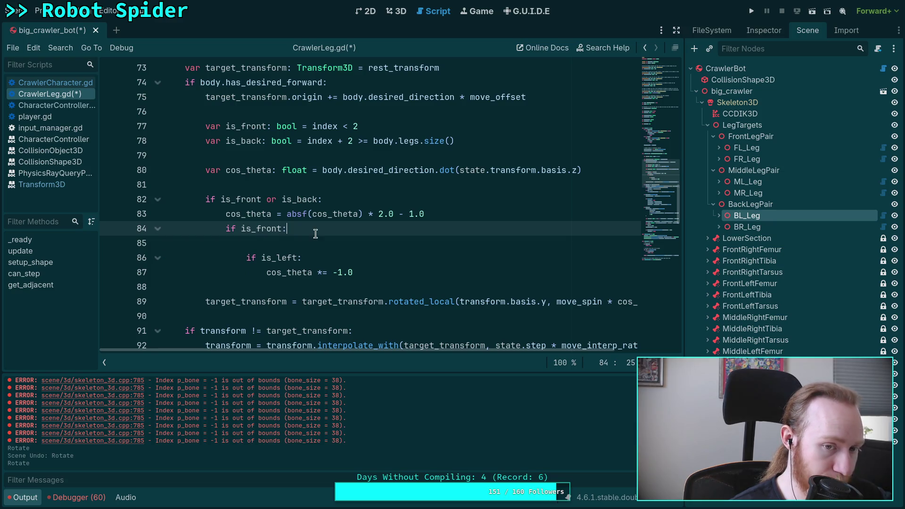
{"action": "left_click", "coordinate": [318, 253]}
{"action": "key", "text": "Up"}
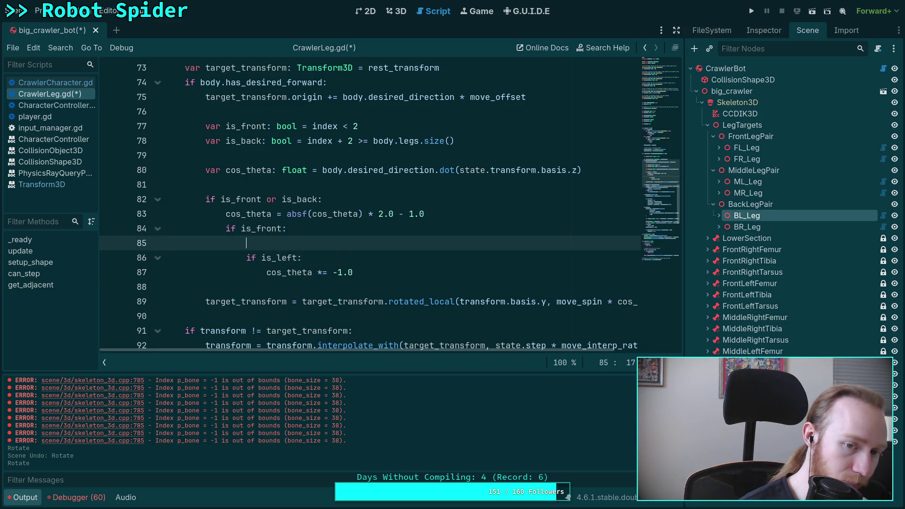
{"action": "key", "text": "BackSpace"}
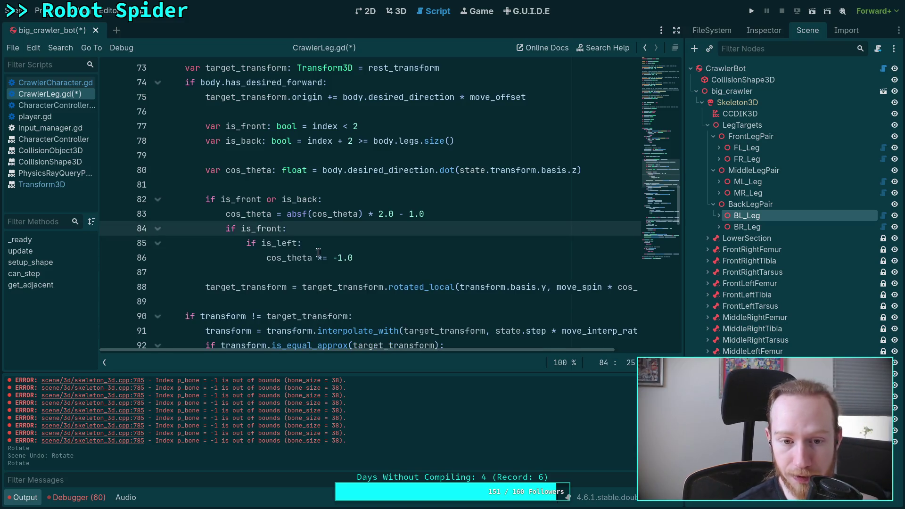
{"action": "left_click", "coordinate": [408, 262]}
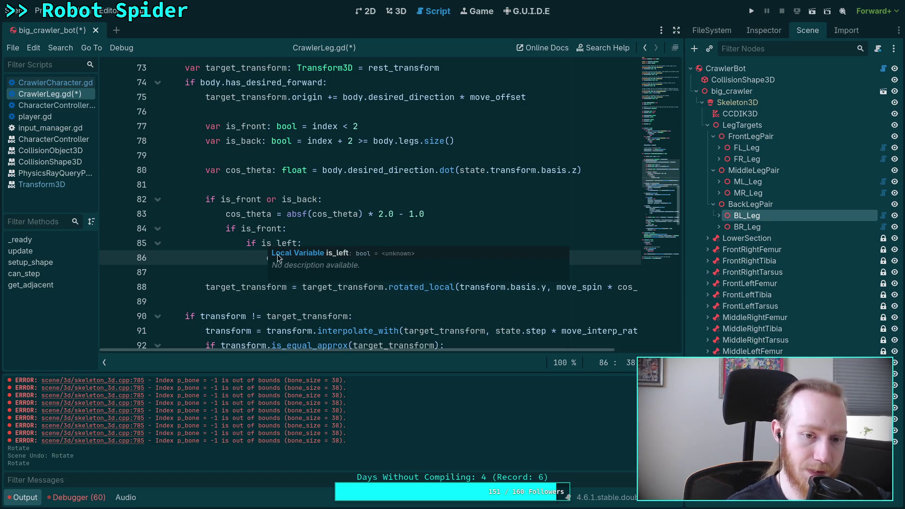
- Make line 85 read 'if not is_left' and add an 'elif is_left:' branch below the negation
{"action": "left_click", "coordinate": [262, 243]}
{"action": "type", "text": "not"}
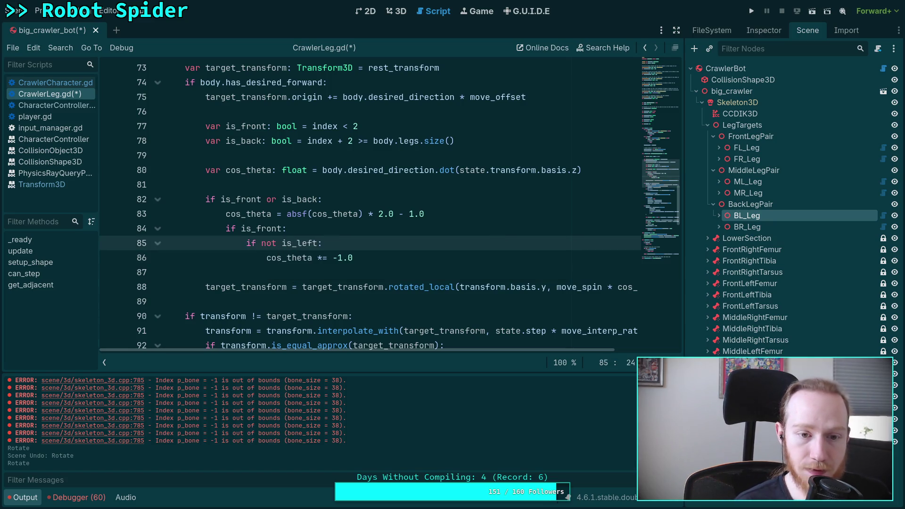
{"action": "left_click", "coordinate": [282, 257]}
{"action": "key", "text": "End"}
{"action": "key", "text": "Return"}
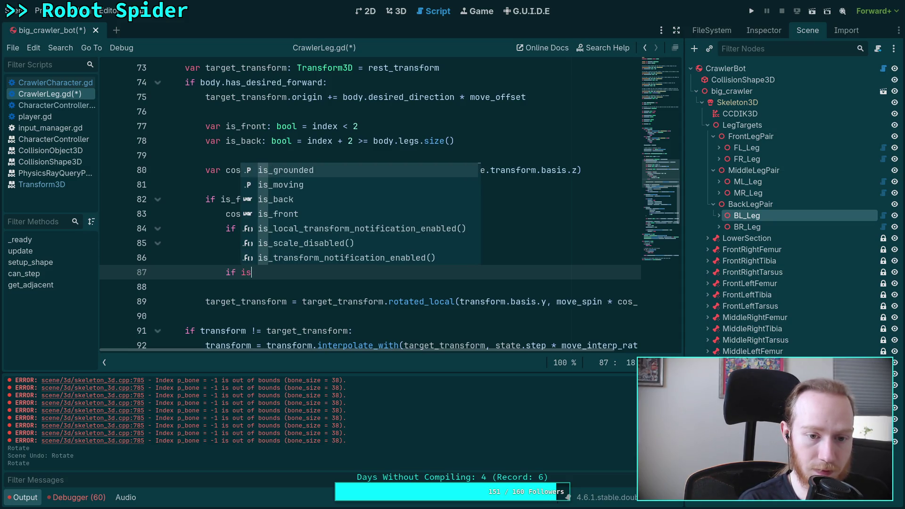
{"action": "key", "text": "BackSpace"}
{"action": "key", "text": "BackSpace"}
{"action": "key", "text": "BackSpace"}
{"action": "type", "text": "if is_l"}
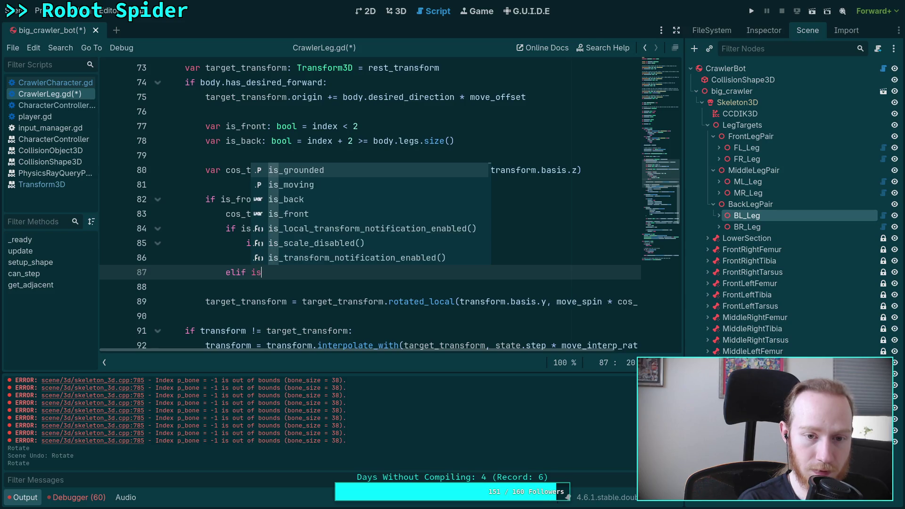
{"action": "type", "text": "eft:"}
{"action": "key", "text": "Return"}
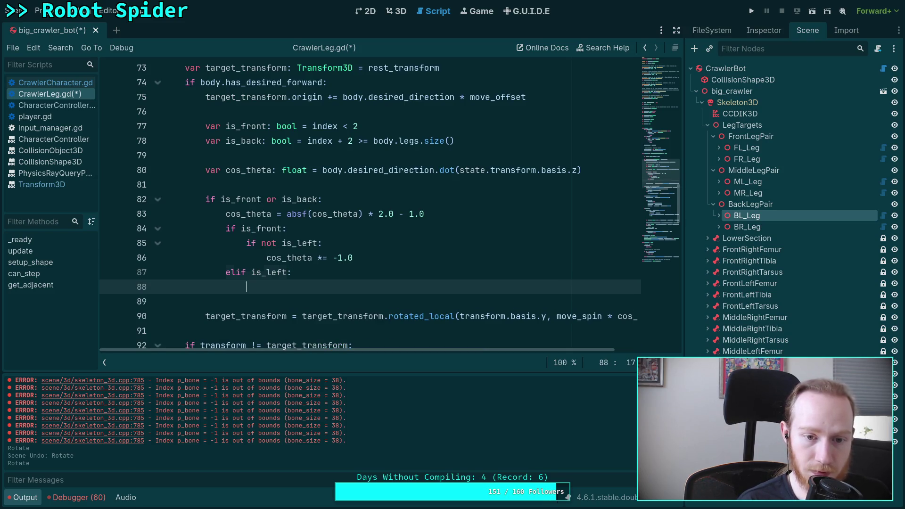
- Put 'cos_theta *= -1.0' under the elif is_left branch, fix indentation, and save the script
{"action": "left_click", "coordinate": [321, 257]}
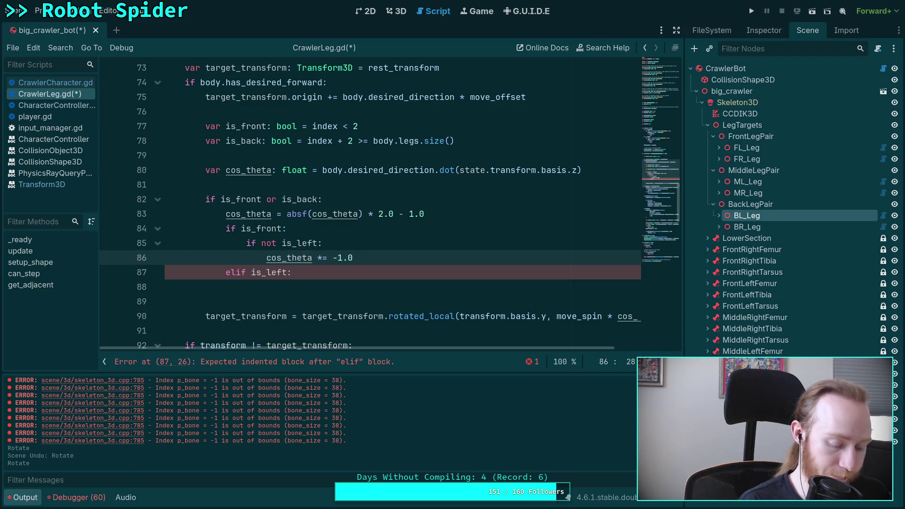
{"action": "key", "text": "ctrl+c"}
{"action": "key", "text": "Down"}
{"action": "key", "text": "Down"}
{"action": "key", "text": "ctrl+v"}
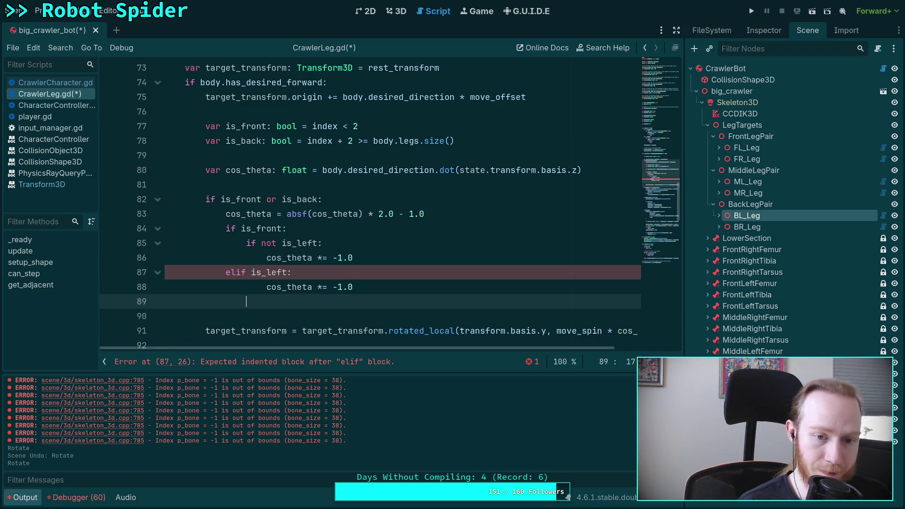
{"action": "left_click", "coordinate": [306, 287]}
{"action": "key", "text": "shift+Tab"}
{"action": "left_click", "coordinate": [273, 307]}
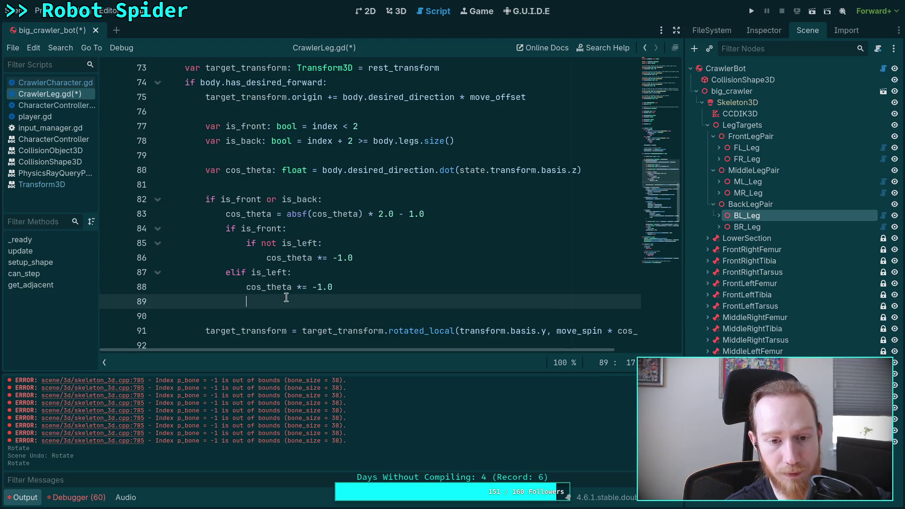
{"action": "key", "text": "BackSpace"}
{"action": "key", "text": "BackSpace"}
{"action": "key", "text": "BackSpace"}
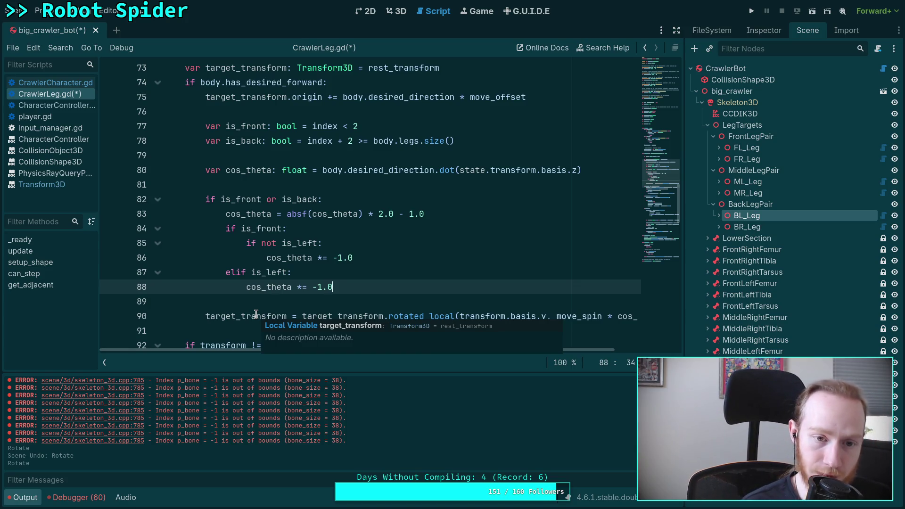
{"action": "key", "text": "ctrl+s"}
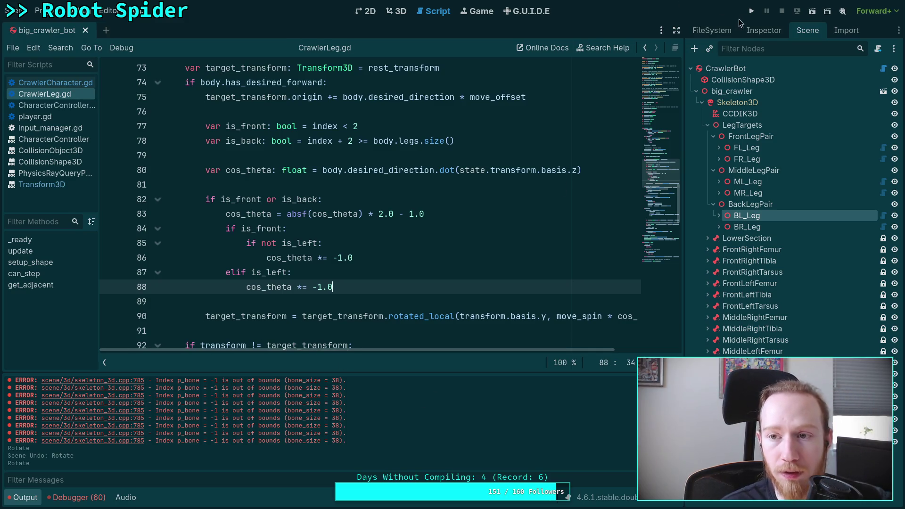
{"action": "left_click", "coordinate": [750, 11]}
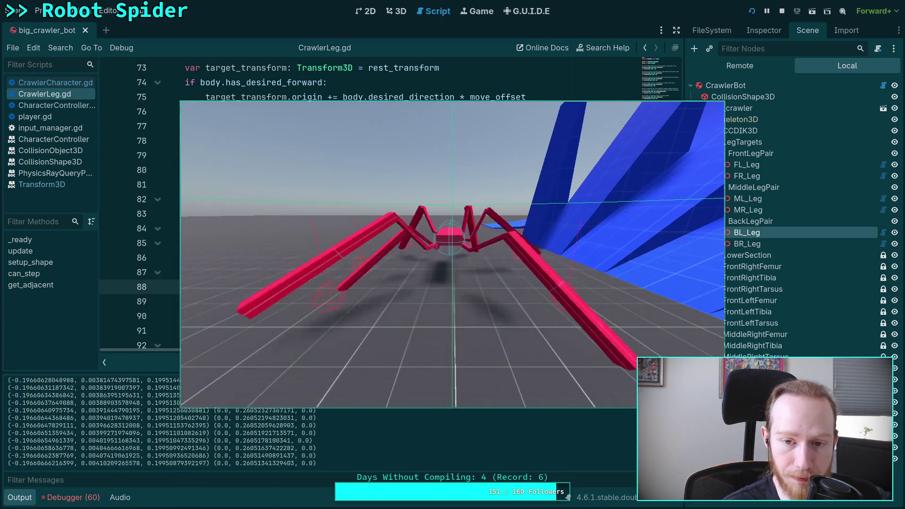
{"action": "key", "text": "F8"}
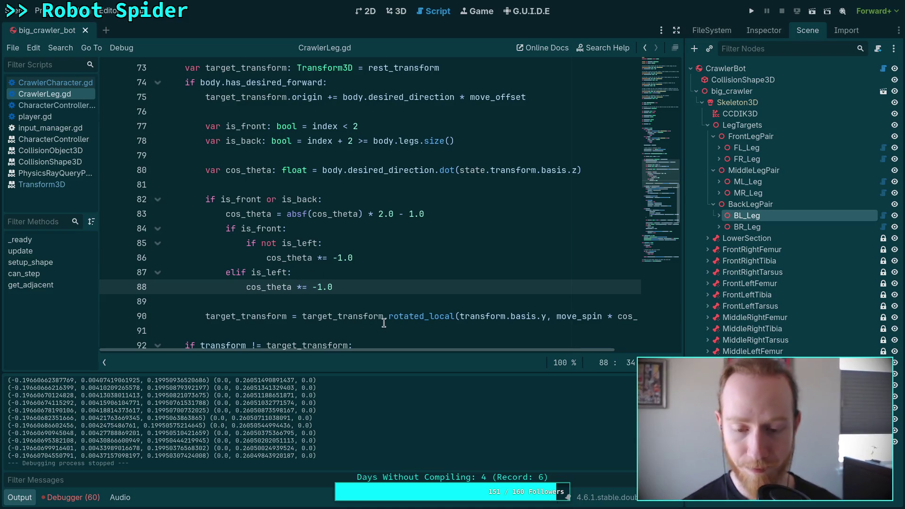
- Add a middle-leg 'elif is_left:' branch with 'cos_theta *= -1.0' after line 88
{"action": "mouse_move", "coordinate": [384, 322]}
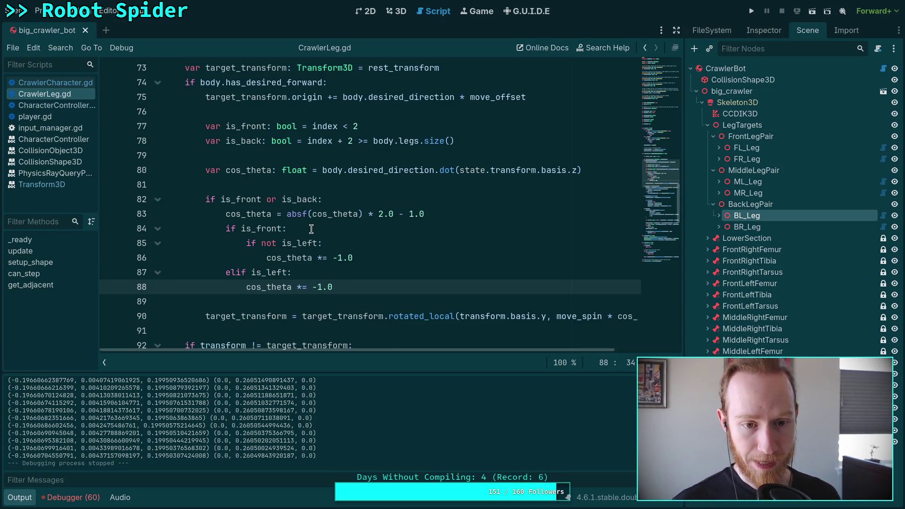
{"action": "left_click_drag", "start_coordinate": [445, 212], "coordinate": [222, 216]}
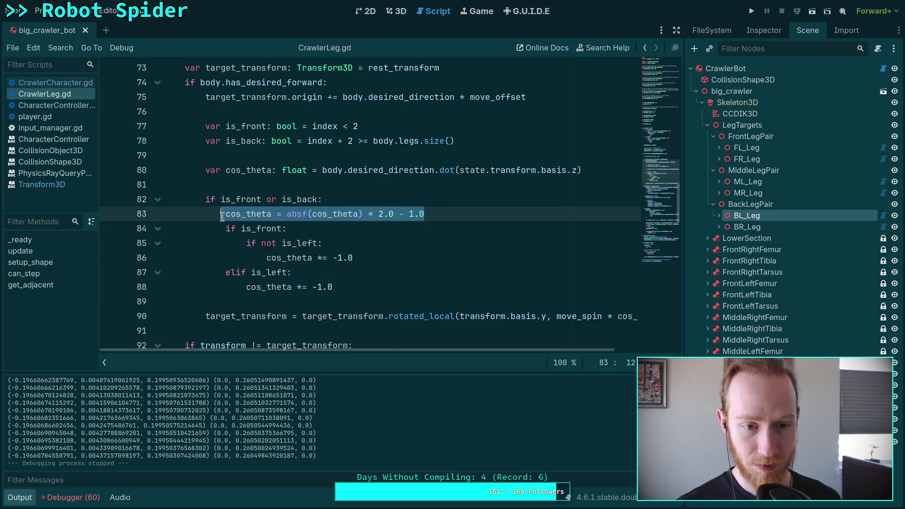
{"action": "left_click", "coordinate": [382, 293]}
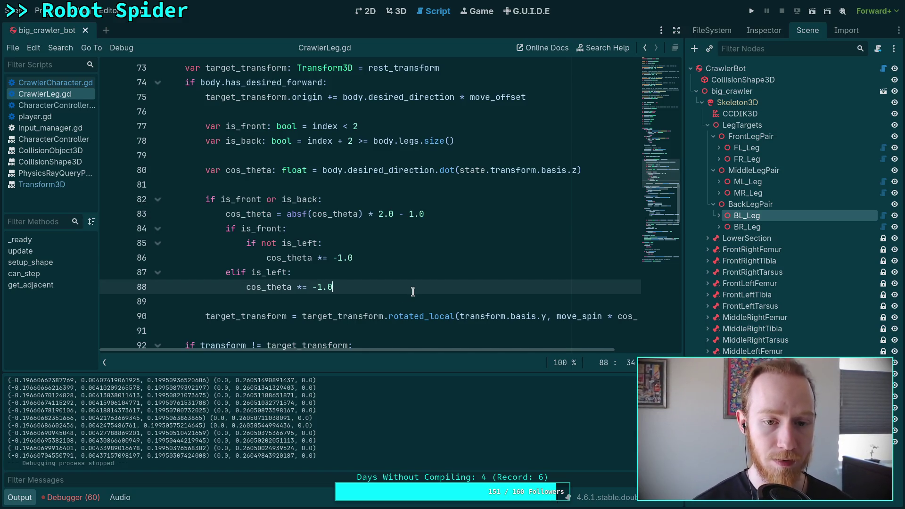
{"action": "key", "text": "Return"}
{"action": "key", "text": "BackSpace"}
{"action": "type", "text": "elif"}
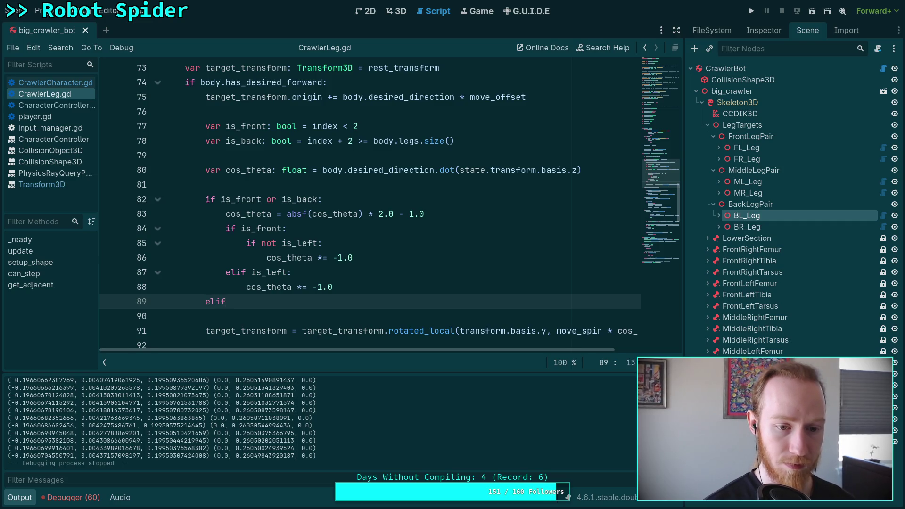
{"action": "type", "text": " is_left"}
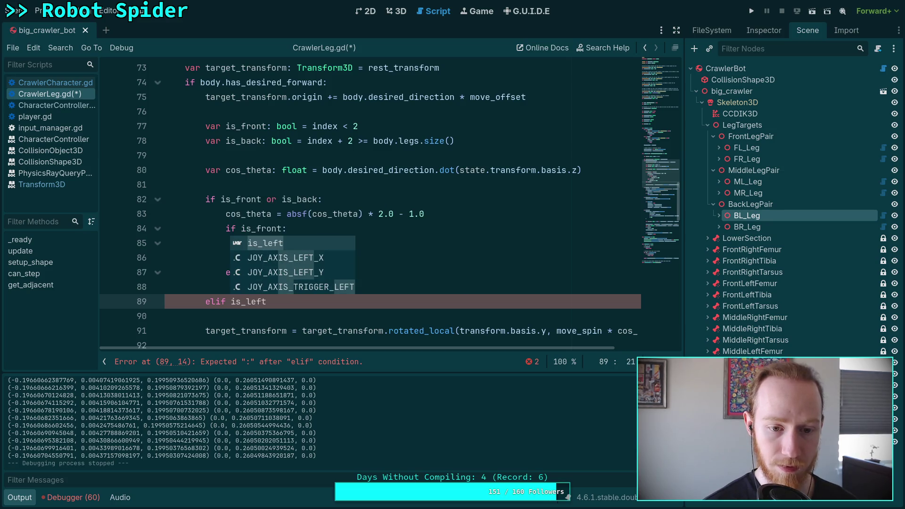
{"action": "type", "text": ":"}
{"action": "key", "text": "Return"}
{"action": "type", "text": "cos"}
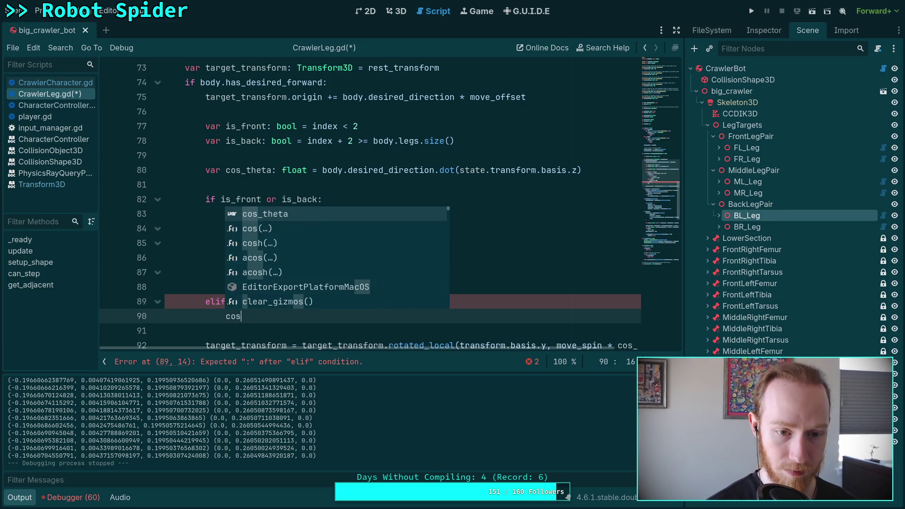
{"action": "key", "text": "Return"}
{"action": "type", "text": "*= -1.0"}
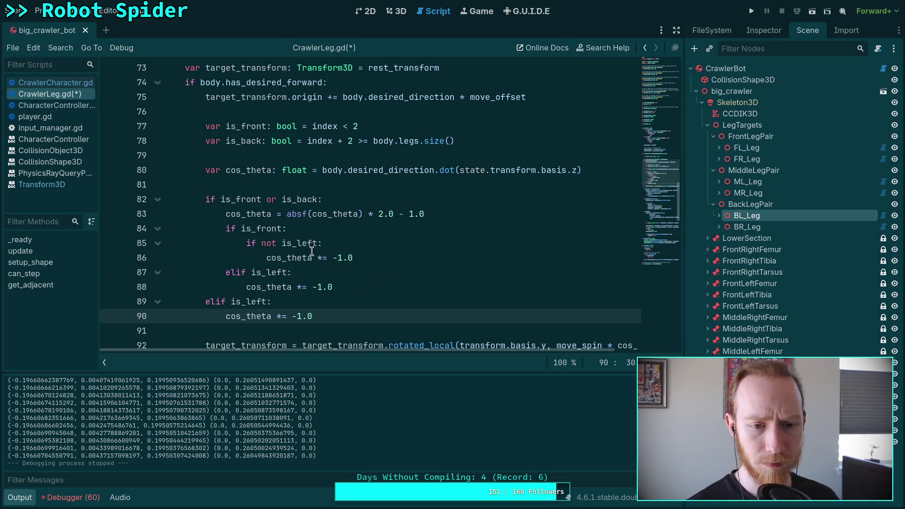
- Change line 85 to 'if is_left:' and line 87 to 'elif not is_left:', save, and run with F5
{"action": "left_click", "coordinate": [282, 229]}
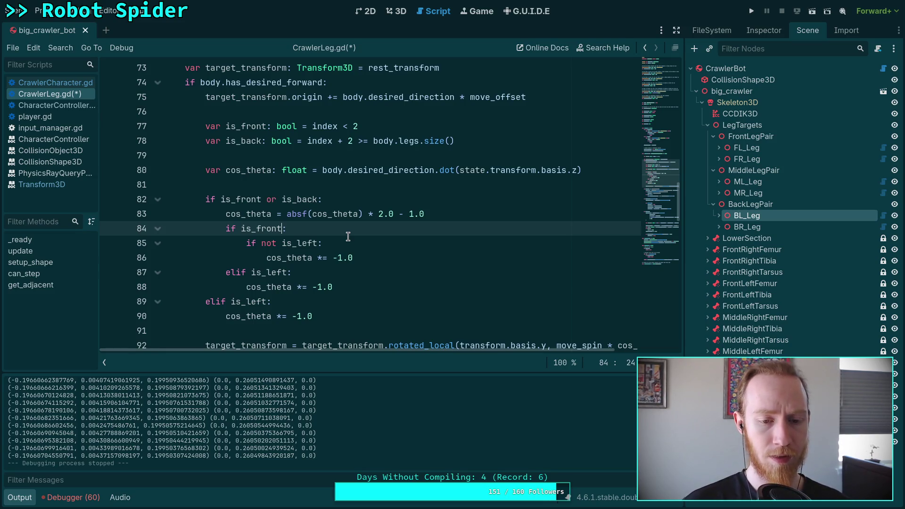
{"action": "left_click_drag", "start_coordinate": [283, 243], "coordinate": [262, 243]}
{"action": "key", "text": "BackSpace"}
{"action": "left_click", "coordinate": [251, 272]}
{"action": "type", "text": "not"}
{"action": "key", "text": "ctrl+s"}
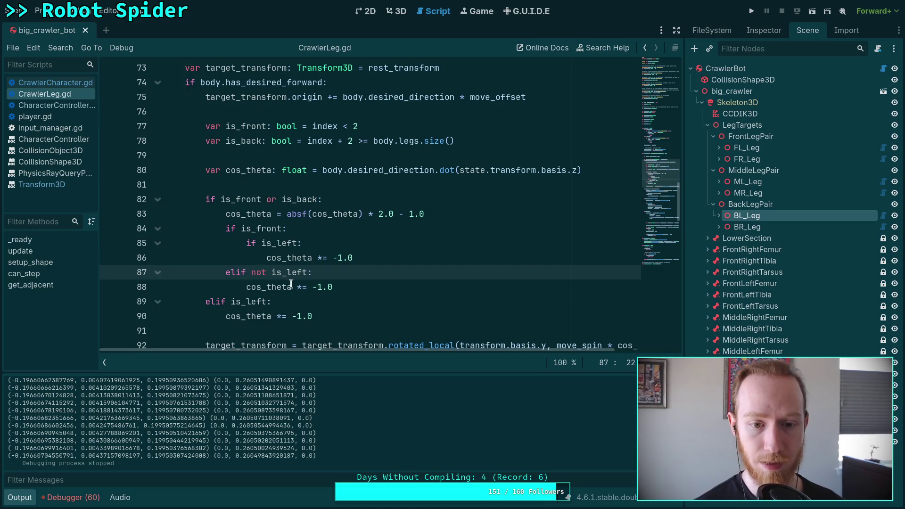
{"action": "key", "text": "F5"}
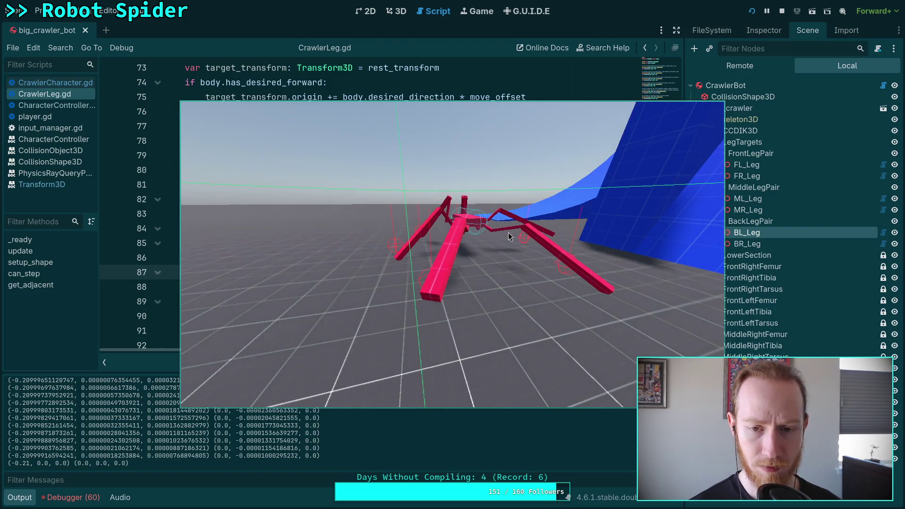
{"action": "left_click", "coordinate": [782, 11]}
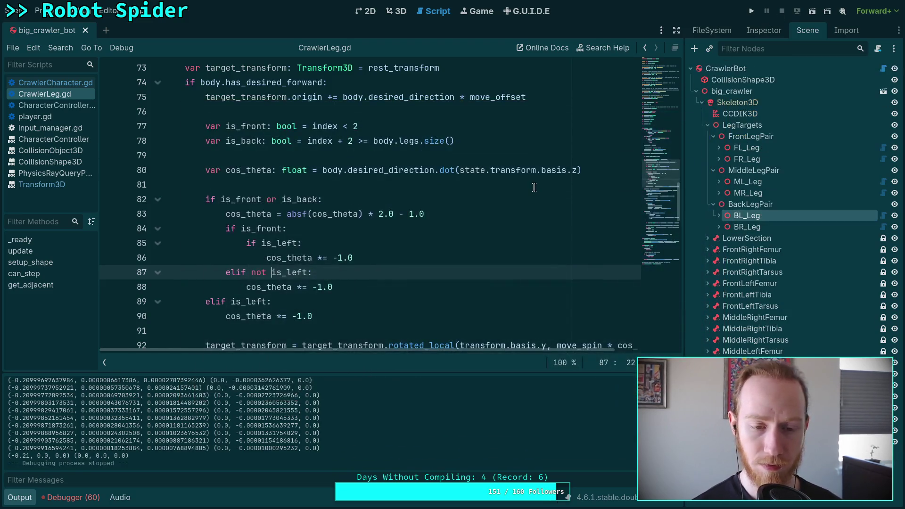
{"action": "left_click", "coordinate": [751, 11]}
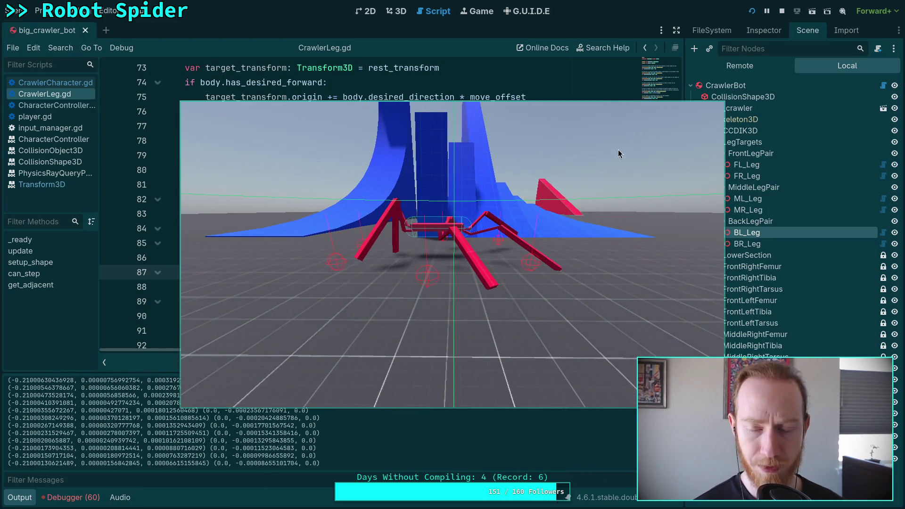
{"action": "left_click", "coordinate": [782, 11]}
{"action": "mouse_move", "coordinate": [531, 167]}
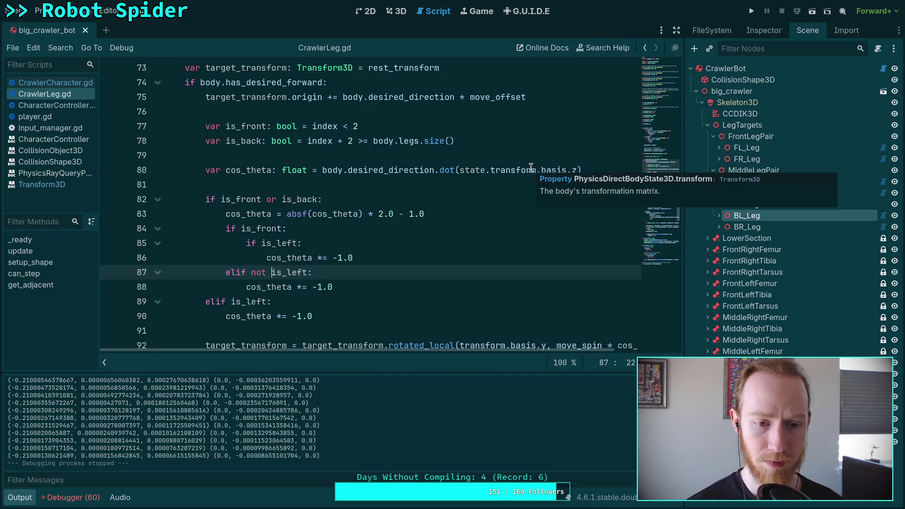
{"action": "scroll", "coordinate": [532, 168], "scroll_direction": "down", "scroll_amount": 1}
{"action": "left_click", "coordinate": [233, 257]}
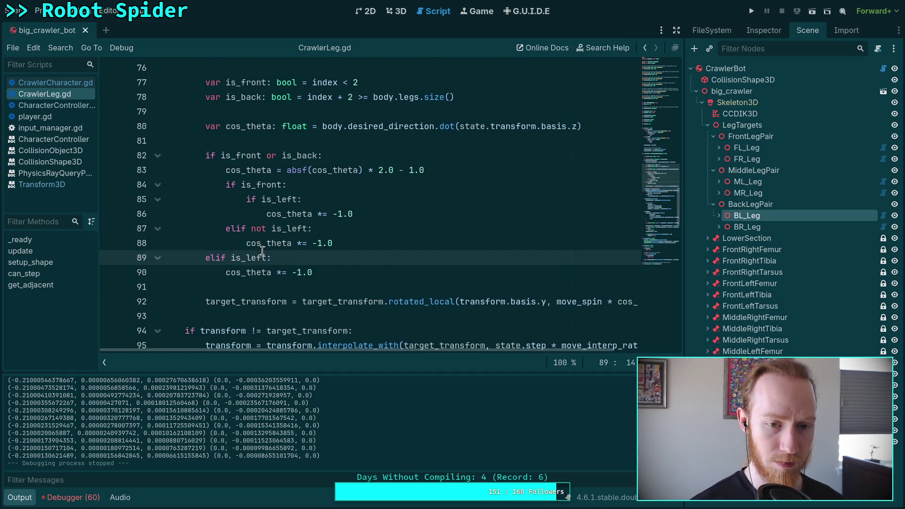
{"action": "mouse_move", "coordinate": [263, 250]}
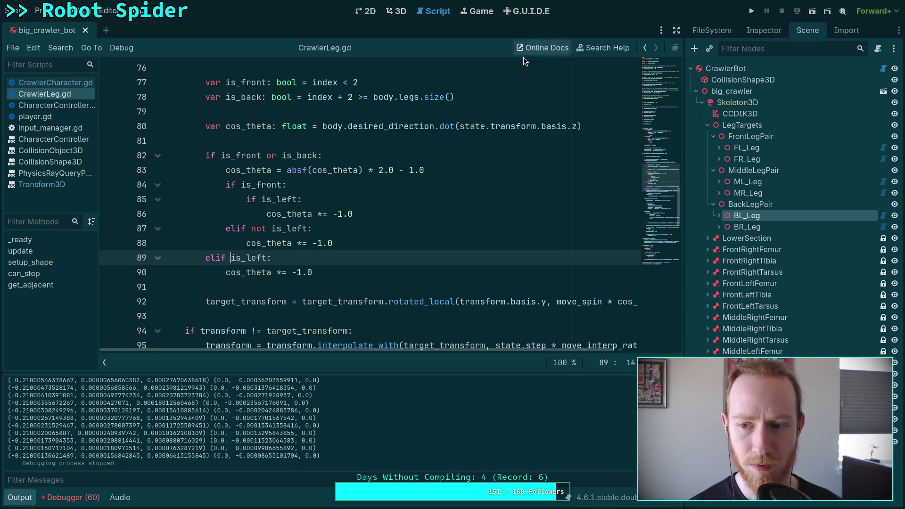
{"action": "left_click", "coordinate": [744, 182]}
- Show ML_Leg in the Inspector, swing the middle-left leg 15 degrees in 3D, undo, and return to CrawlerLeg.gd
{"action": "left_click", "coordinate": [759, 30]}
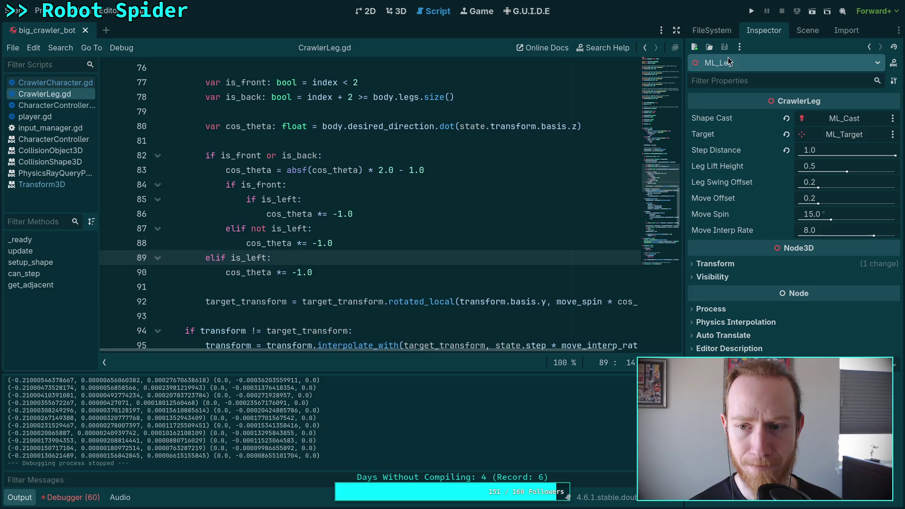
{"action": "left_click", "coordinate": [397, 12]}
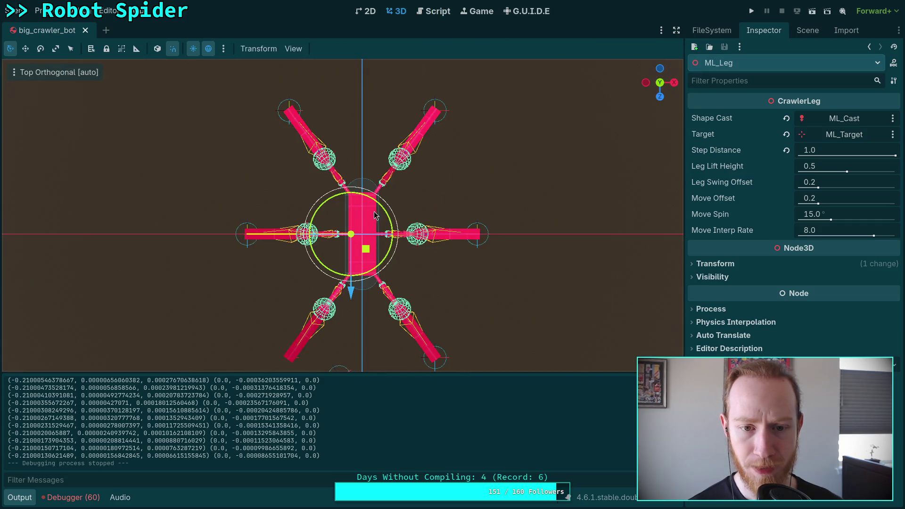
{"action": "left_click_drag", "start_coordinate": [366, 199], "coordinate": [377, 207]}
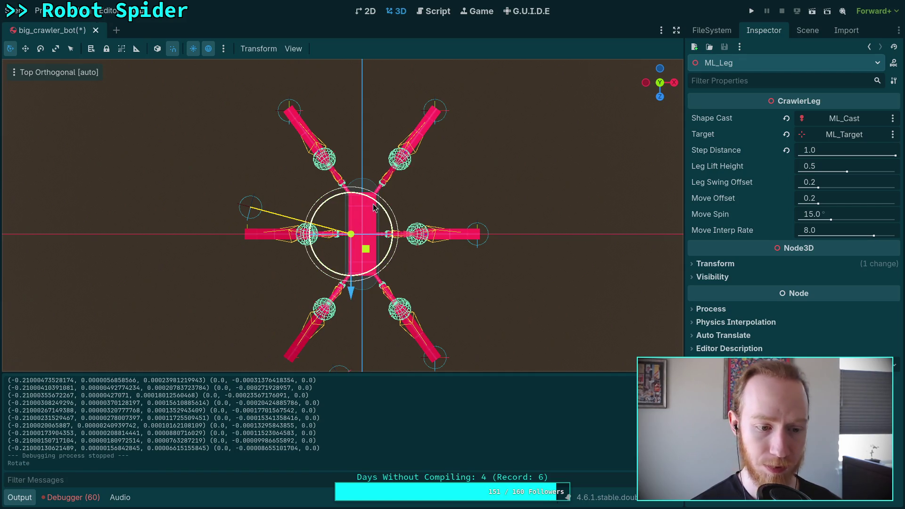
{"action": "key", "text": "ctrl+z"}
{"action": "left_click", "coordinate": [438, 12]}
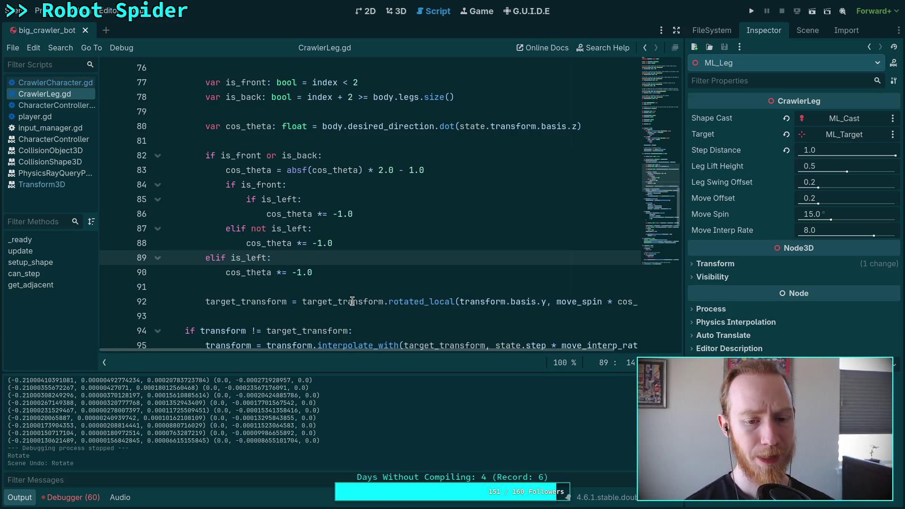
{"action": "mouse_move", "coordinate": [353, 302]}
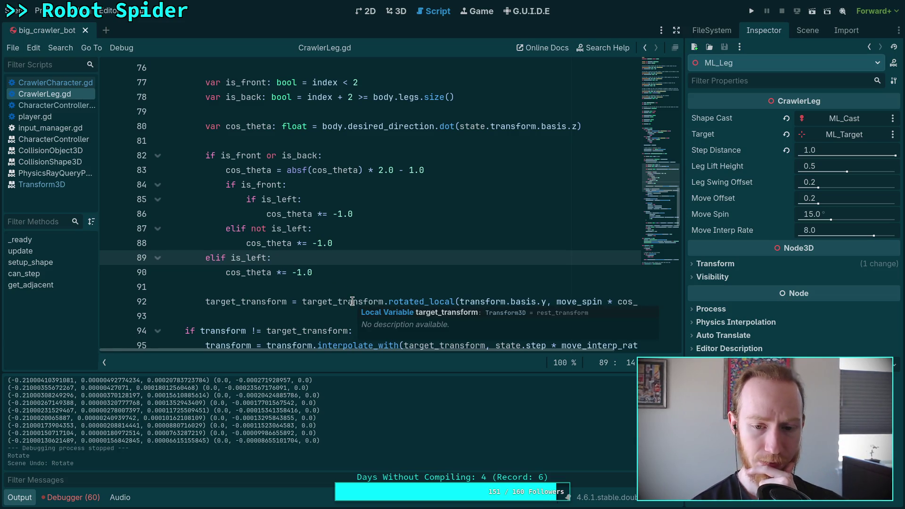
{"action": "scroll", "coordinate": [311, 304], "scroll_direction": "right", "scroll_amount": 2}
{"action": "scroll", "coordinate": [292, 306], "scroll_direction": "left", "scroll_amount": 2}
{"action": "mouse_move", "coordinate": [286, 306]}
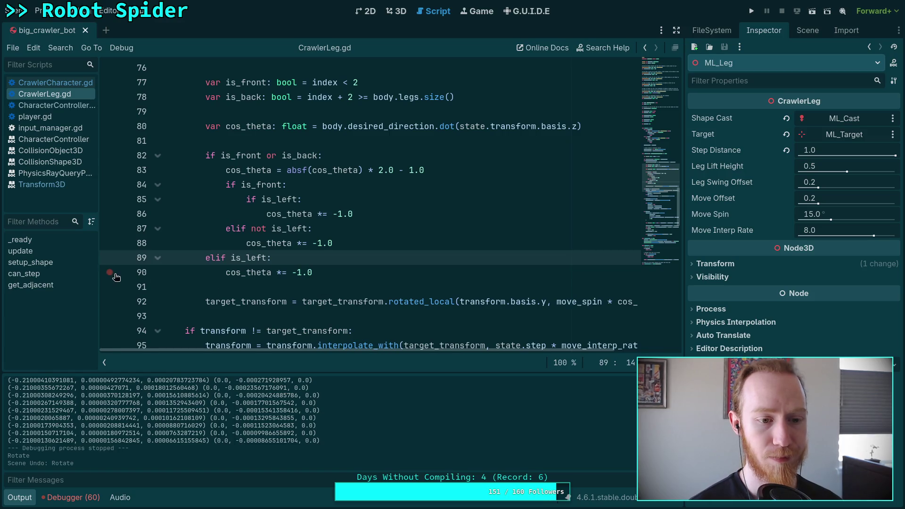
{"action": "scroll", "coordinate": [234, 281], "scroll_direction": "up", "scroll_amount": 2}
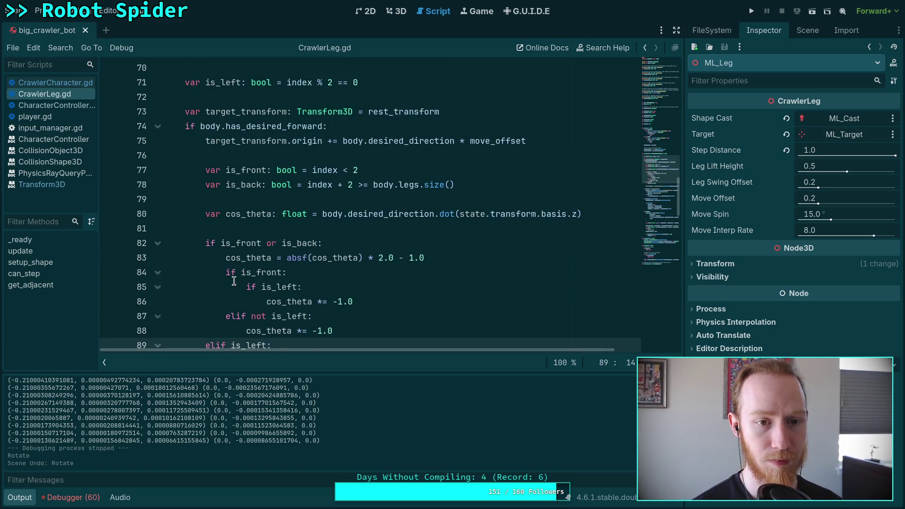
{"action": "scroll", "coordinate": [234, 281], "scroll_direction": "down", "scroll_amount": 2}
{"action": "scroll", "coordinate": [287, 303], "scroll_direction": "up", "scroll_amount": 2}
{"action": "scroll", "coordinate": [287, 303], "scroll_direction": "down", "scroll_amount": 2}
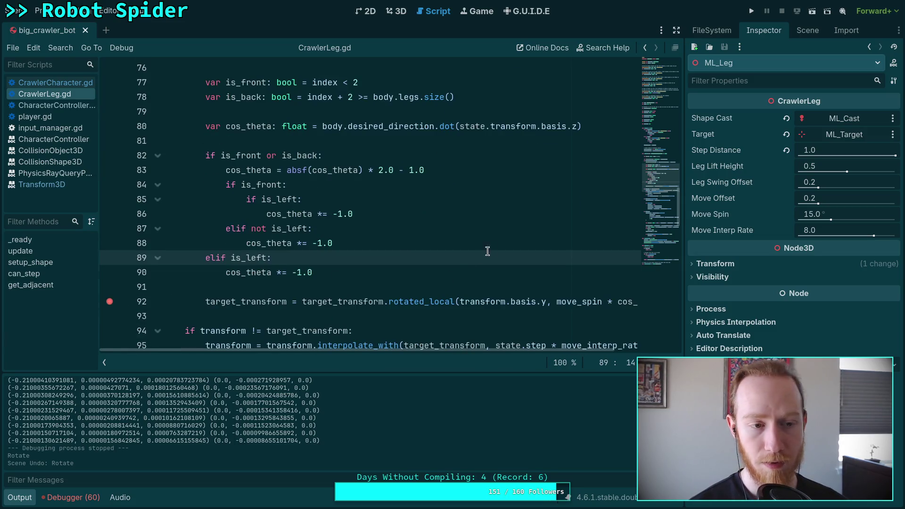
{"action": "scroll", "coordinate": [531, 201], "scroll_direction": "up", "scroll_amount": 2}
{"action": "scroll", "coordinate": [531, 202], "scroll_direction": "down", "scroll_amount": 3}
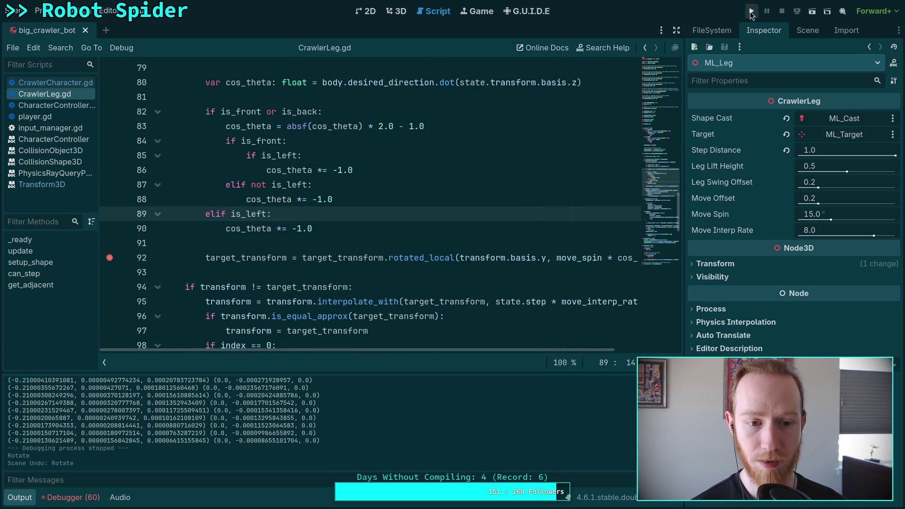
{"action": "scroll", "coordinate": [216, 248], "scroll_direction": "up", "scroll_amount": 2}
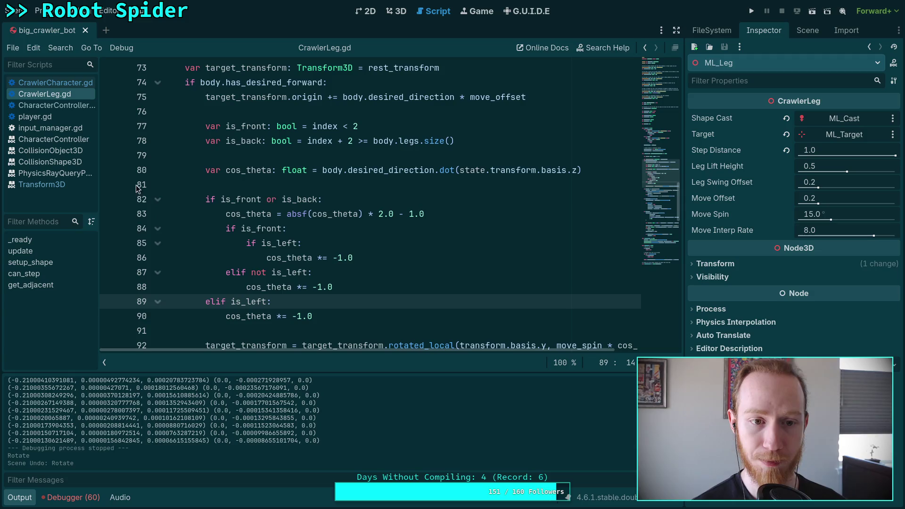
{"action": "left_click", "coordinate": [109, 126]}
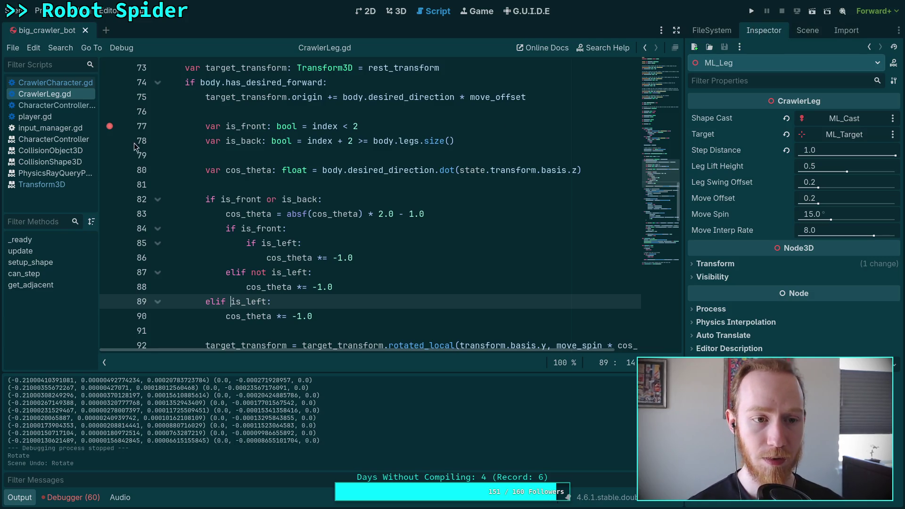
{"action": "left_click", "coordinate": [120, 129]}
{"action": "left_click", "coordinate": [305, 111]}
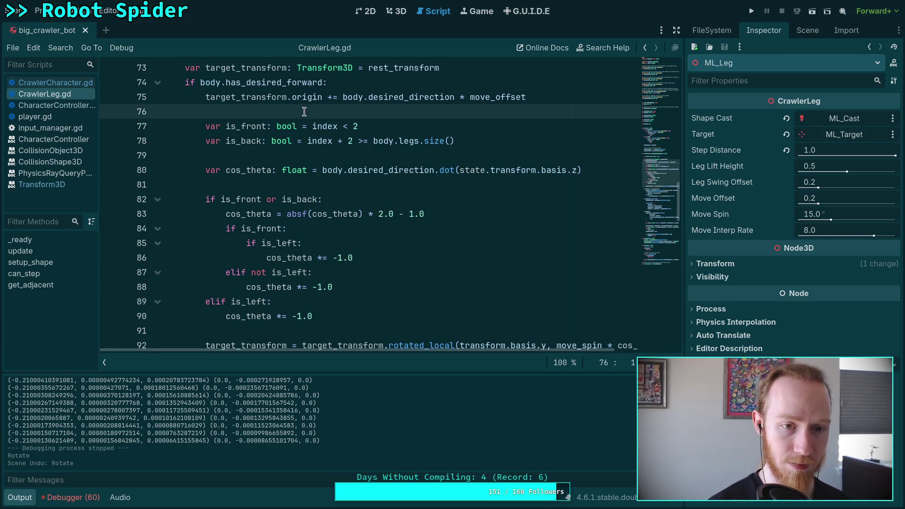
- Insert 'if index == 0:' with an indented 'breakpoint' below line 76, then run with F5
{"action": "key", "text": "Return"}
{"action": "key", "text": "Up"}
{"action": "key", "text": "Return"}
{"action": "type", "text": "if index == 0"}
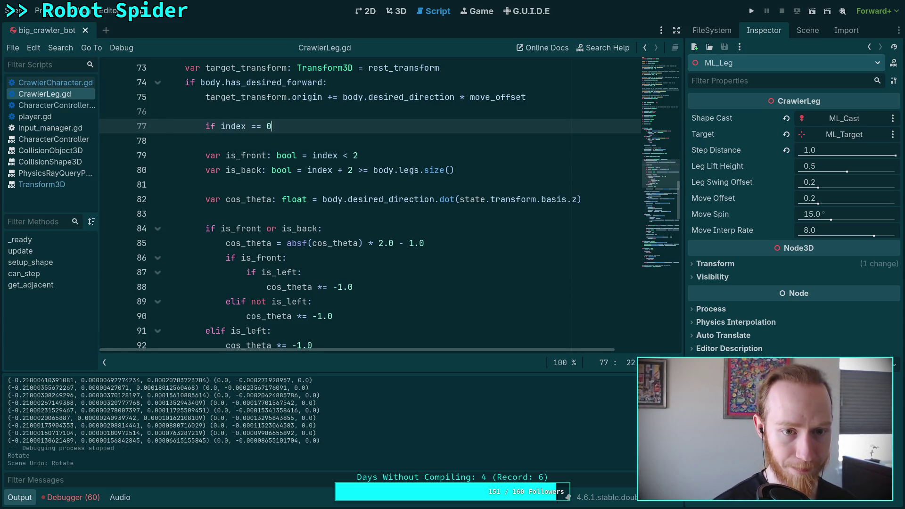
{"action": "type", "text": ":"}
{"action": "key", "text": "Return"}
{"action": "type", "text": "bre"}
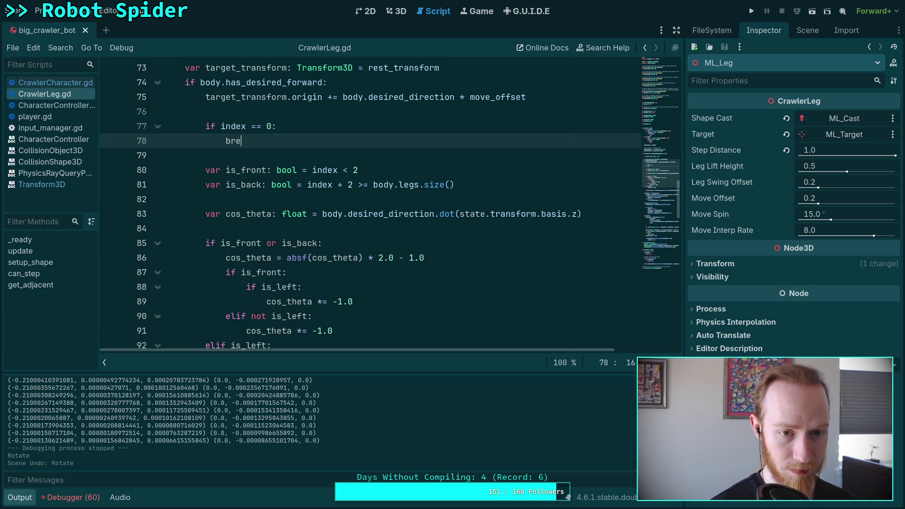
{"action": "type", "text": "akpoi"}
{"action": "key", "text": "Return"}
{"action": "key", "text": "F5"}
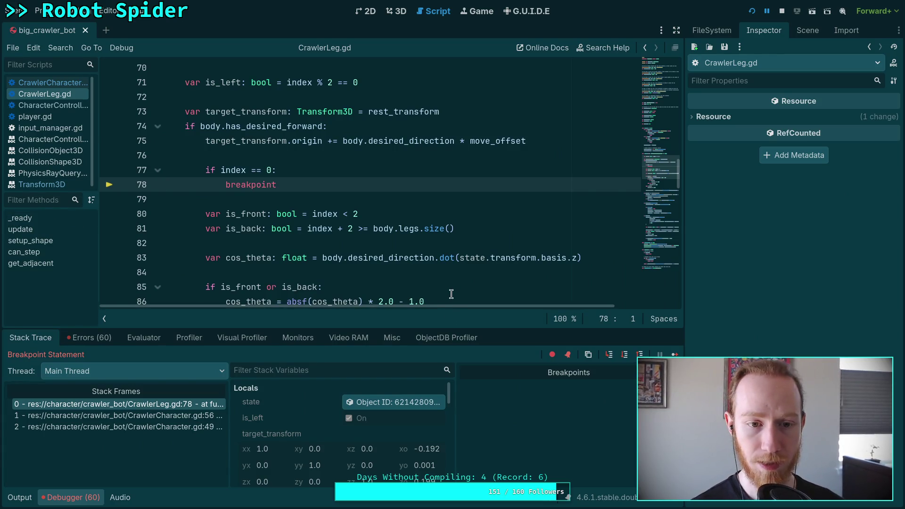
- Step over lines 81 and 83 to line 85, where cos_theta reads 0.996
{"action": "left_click", "coordinate": [622, 356]}
{"action": "left_click", "coordinate": [622, 356]}
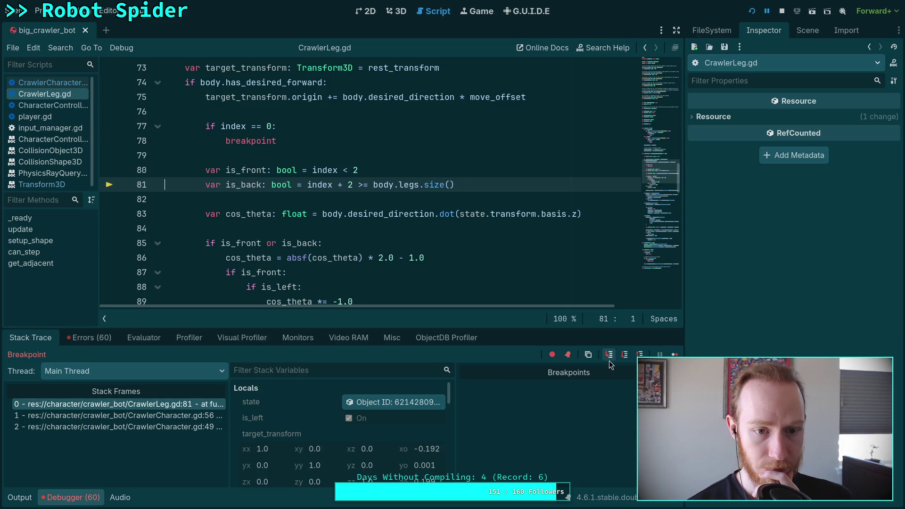
{"action": "left_click", "coordinate": [625, 356]}
{"action": "scroll", "coordinate": [298, 411], "scroll_direction": "down", "scroll_amount": 4}
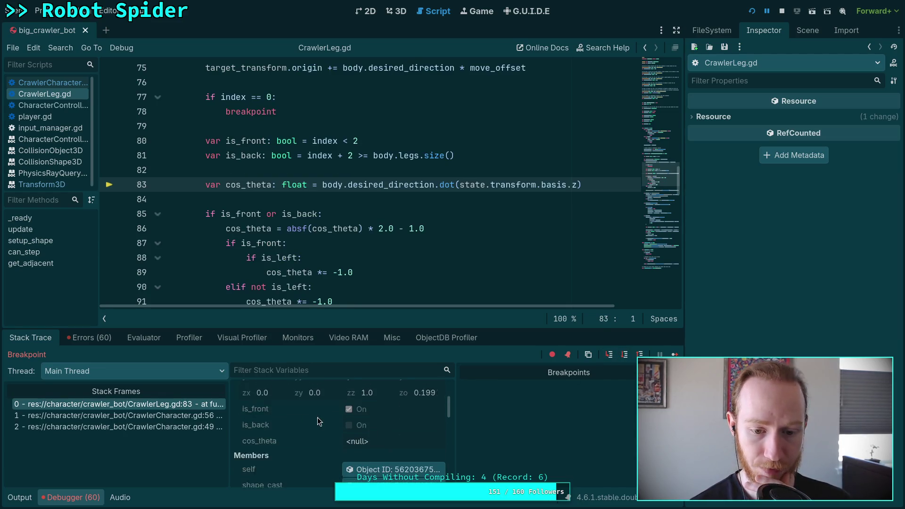
{"action": "scroll", "coordinate": [317, 424], "scroll_direction": "down", "scroll_amount": 1}
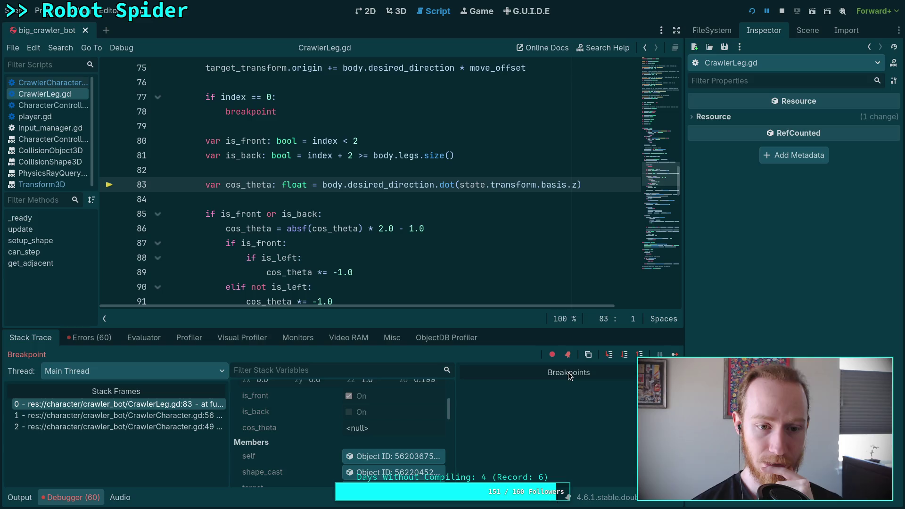
{"action": "left_click", "coordinate": [625, 358]}
{"action": "scroll", "coordinate": [367, 413], "scroll_direction": "down", "scroll_amount": 3}
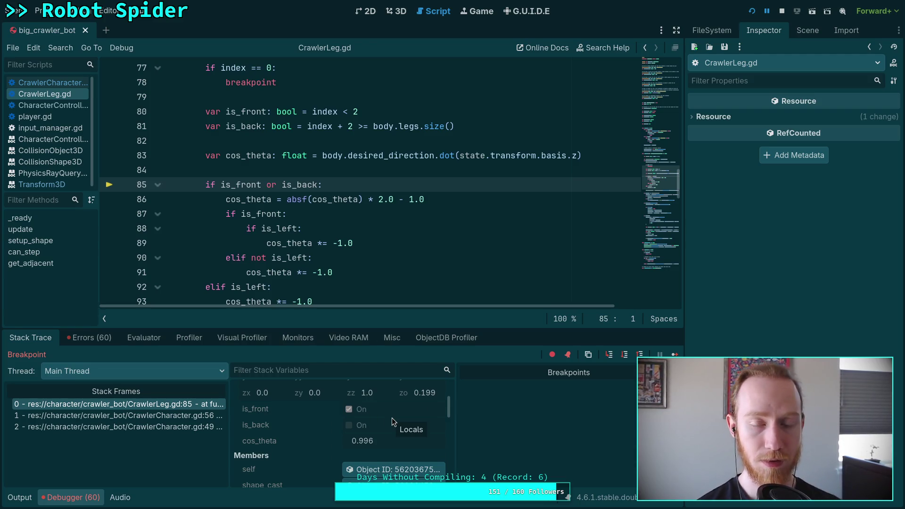
- Cycle the dock through the Scene and Inspector tabs to the FileSystem tree
{"action": "left_click", "coordinate": [806, 29]}
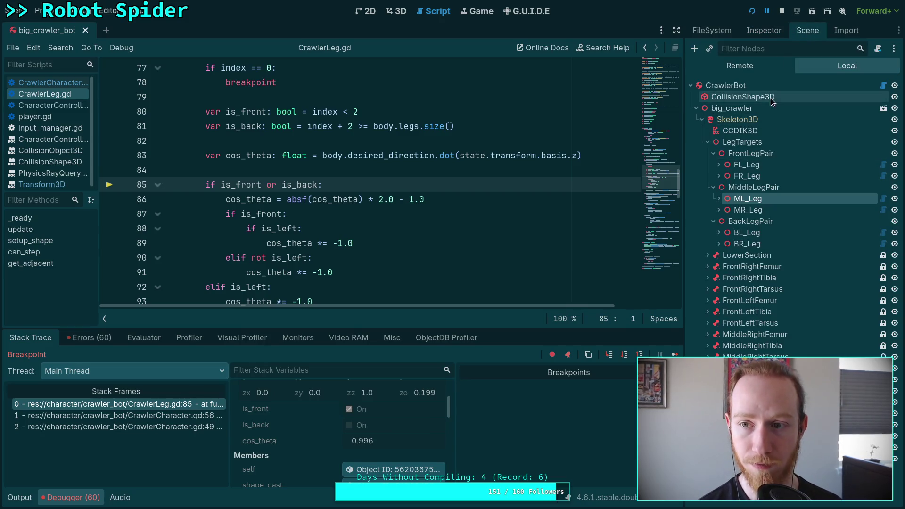
{"action": "left_click", "coordinate": [752, 30]}
{"action": "left_click", "coordinate": [715, 31]}
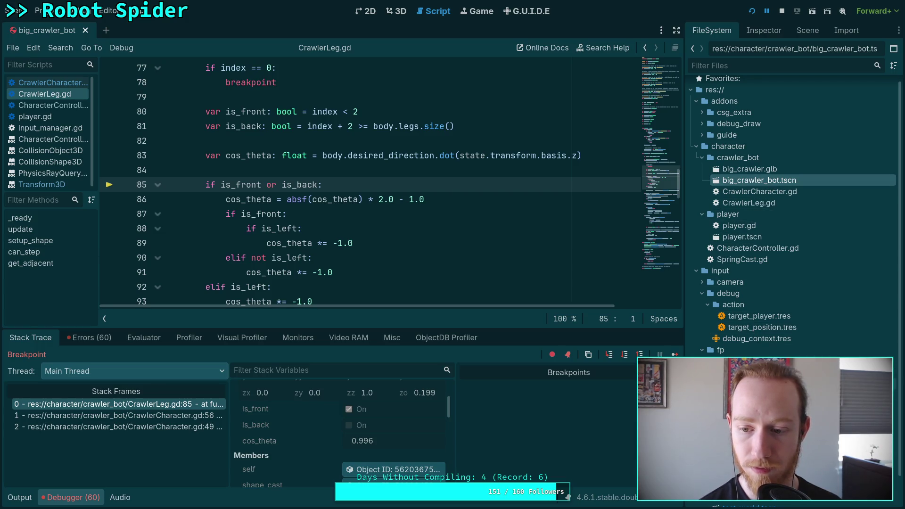
{"action": "scroll", "coordinate": [792, 212], "scroll_direction": "down", "scroll_amount": 1}
{"action": "scroll", "coordinate": [754, 197], "scroll_direction": "up", "scroll_amount": 1}
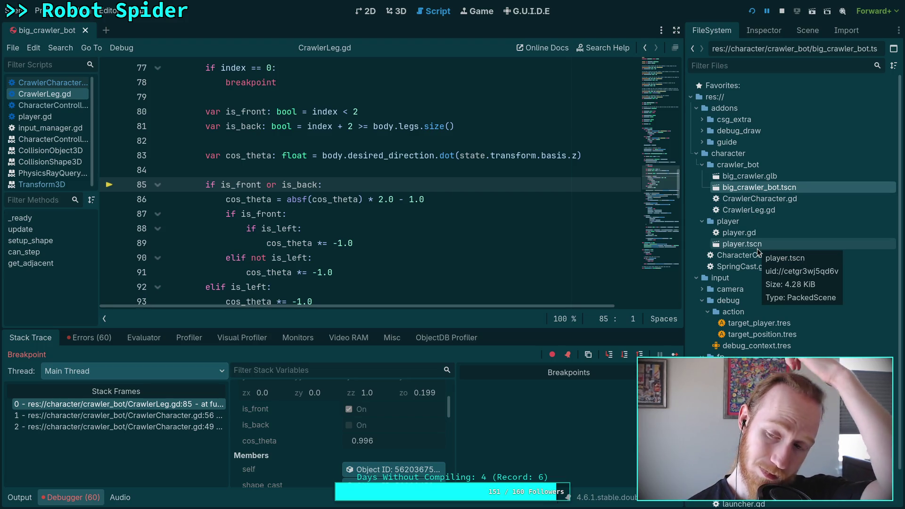
{"action": "left_click", "coordinate": [399, 12]}
{"action": "mouse_move", "coordinate": [425, 236]}
{"action": "left_mouse_down"}
{"action": "mouse_move", "coordinate": [491, 296]}
{"action": "mouse_move", "coordinate": [202, 209]}
{"action": "mouse_move", "coordinate": [216, 234]}
{"action": "mouse_move", "coordinate": [242, 237]}
{"action": "mouse_move", "coordinate": [234, 258]}
{"action": "left_mouse_up"}
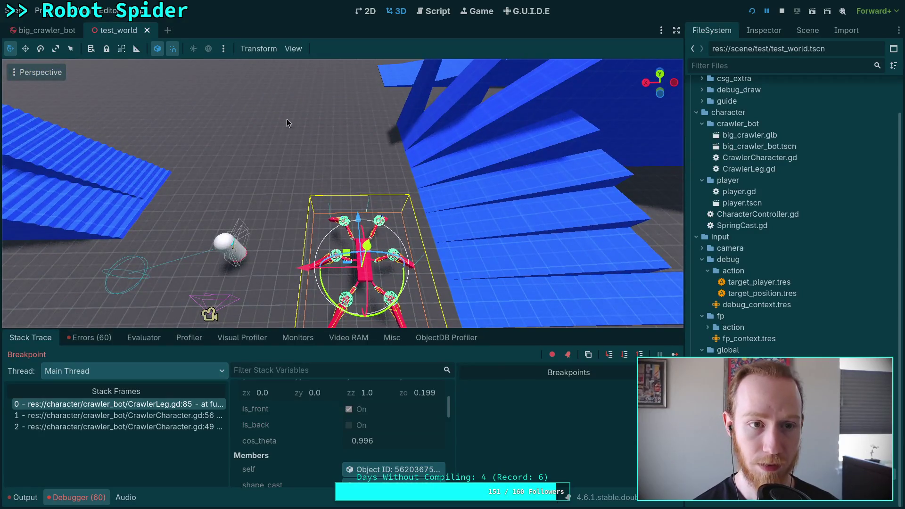
{"action": "left_click", "coordinate": [148, 30]}
{"action": "left_click", "coordinate": [434, 10]}
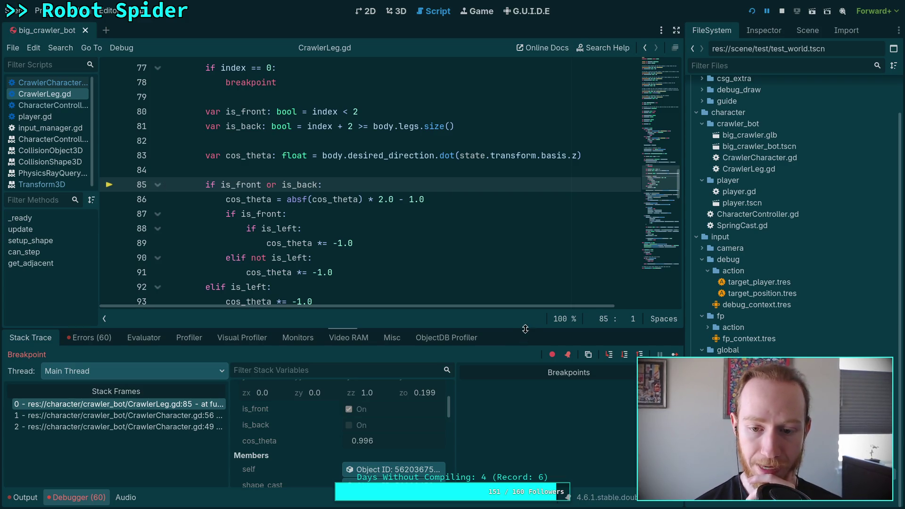
- Enlarge the debugger panel and step through lines 86 and 87 to line 88
{"action": "left_click_drag", "start_coordinate": [537, 328], "coordinate": [538, 279]}
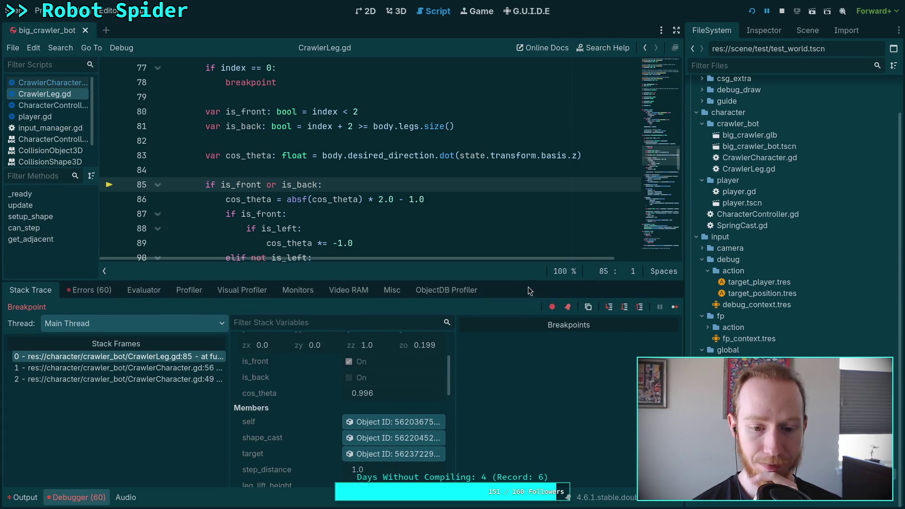
{"action": "scroll", "coordinate": [421, 394], "scroll_direction": "down", "scroll_amount": 5}
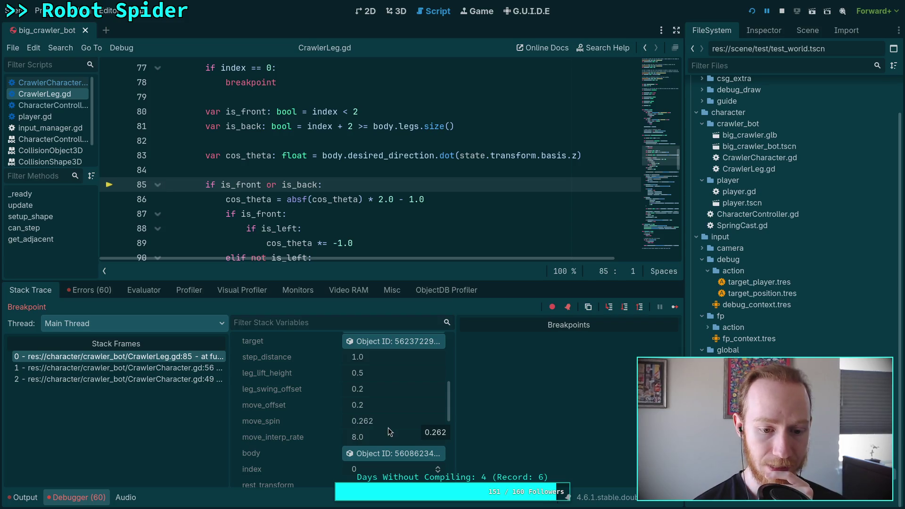
{"action": "scroll", "coordinate": [388, 428], "scroll_direction": "up", "scroll_amount": 5}
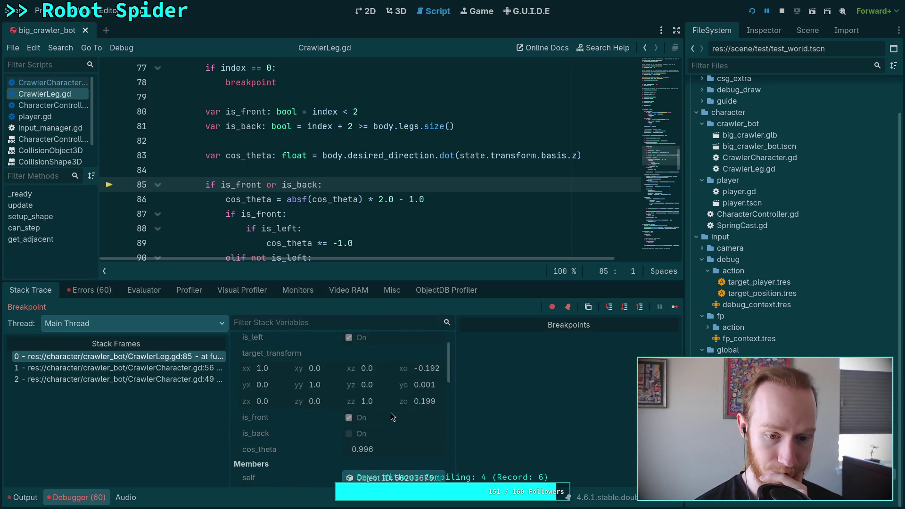
{"action": "scroll", "coordinate": [371, 217], "scroll_direction": "down", "scroll_amount": 2}
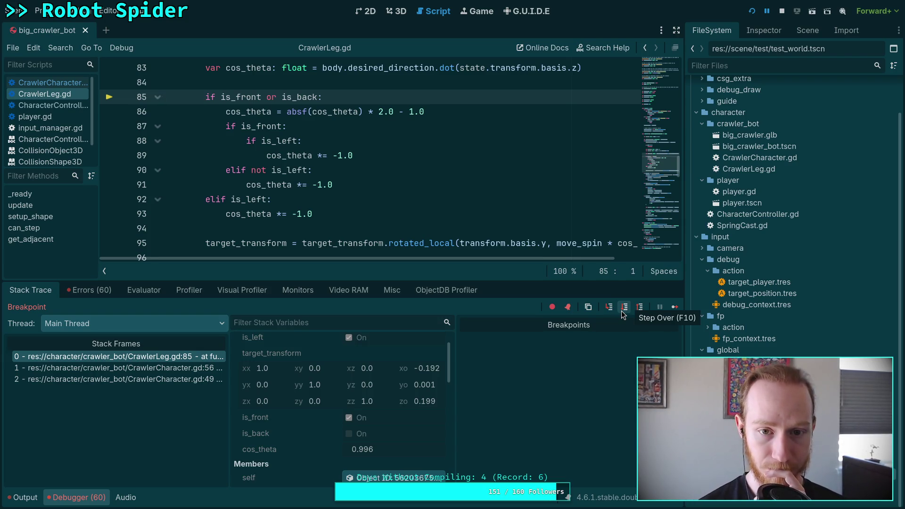
{"action": "left_click", "coordinate": [622, 312]}
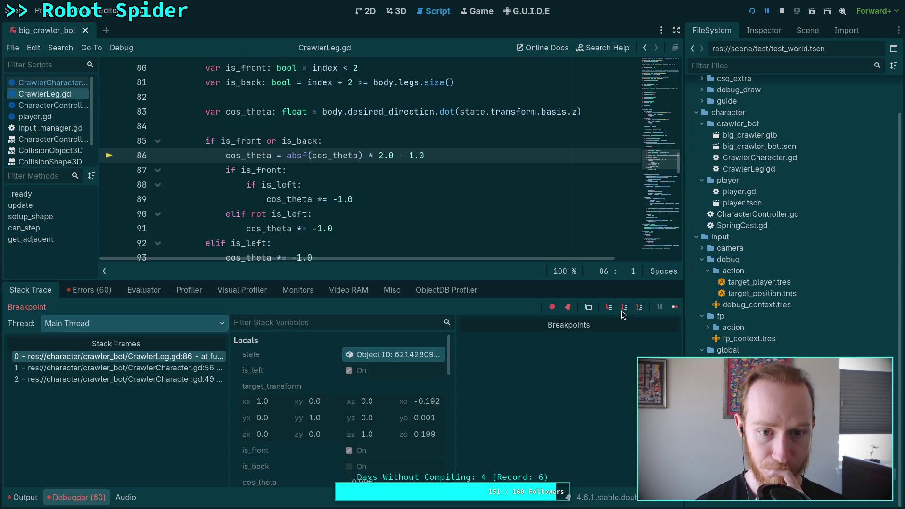
{"action": "scroll", "coordinate": [407, 361], "scroll_direction": "down", "scroll_amount": 2}
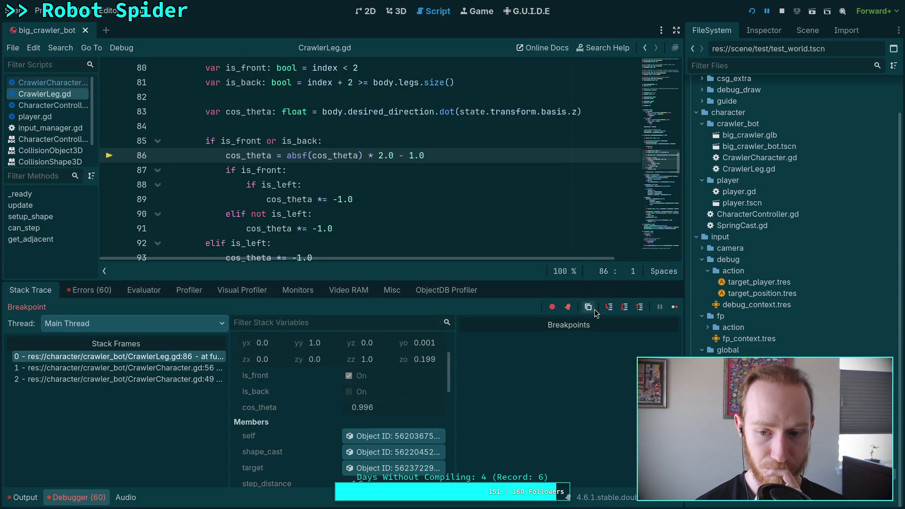
{"action": "left_click", "coordinate": [625, 309]}
{"action": "scroll", "coordinate": [382, 369], "scroll_direction": "down", "scroll_amount": 2}
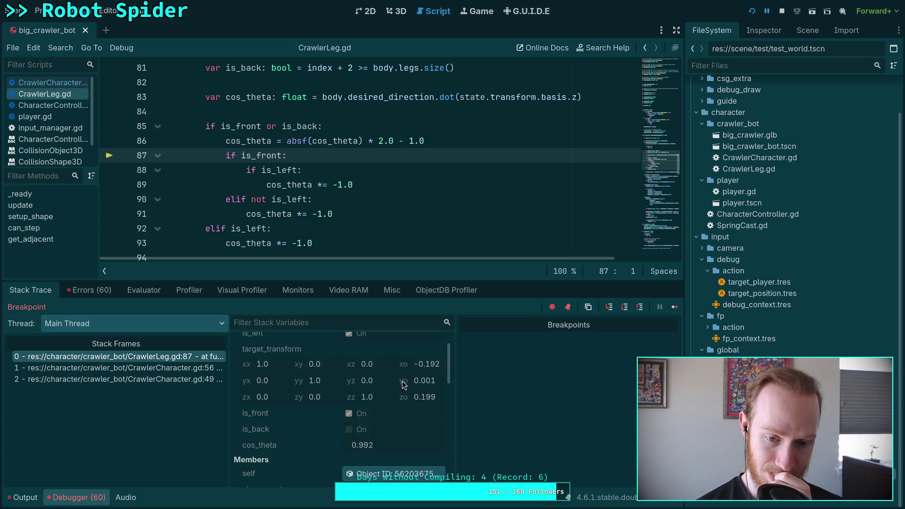
{"action": "scroll", "coordinate": [411, 372], "scroll_direction": "down", "scroll_amount": 2}
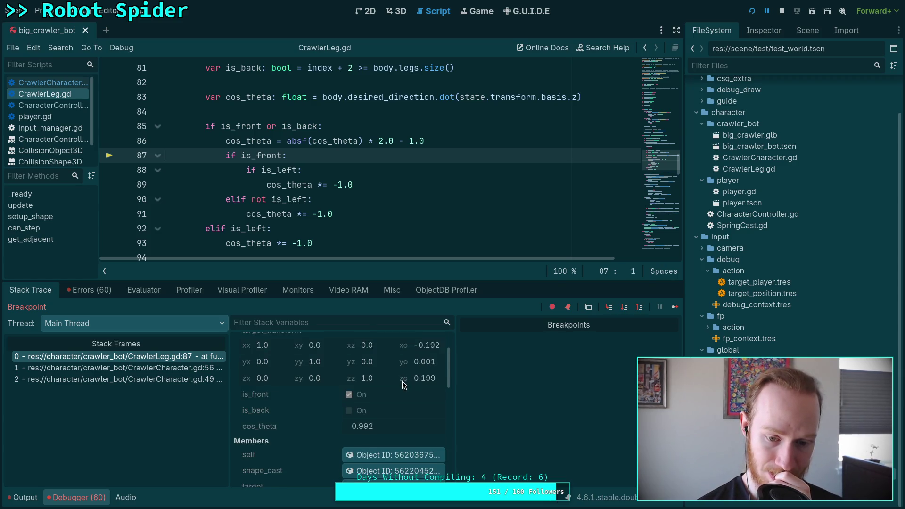
{"action": "left_click", "coordinate": [625, 308]}
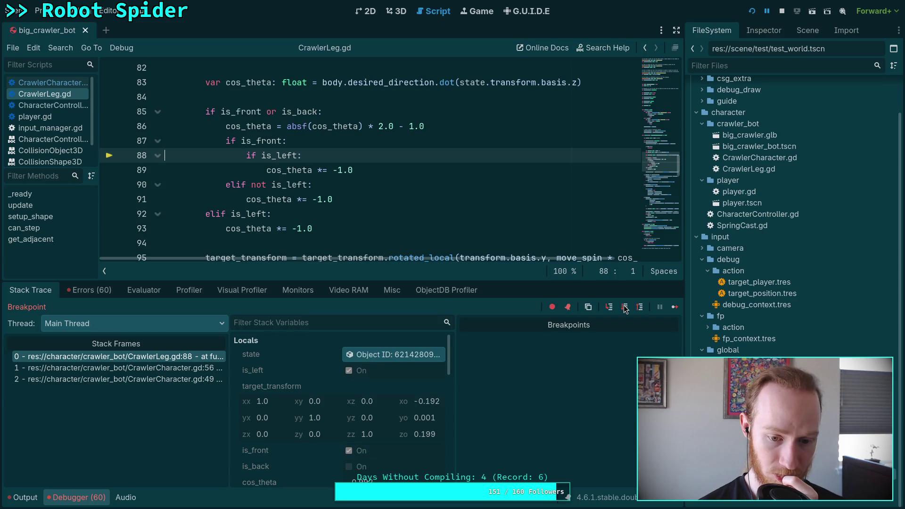
- Step on through line 89 to line 95, with cos_theta negated to -0.992, and end debugging
{"action": "scroll", "coordinate": [431, 235], "scroll_direction": "up", "scroll_amount": 4}
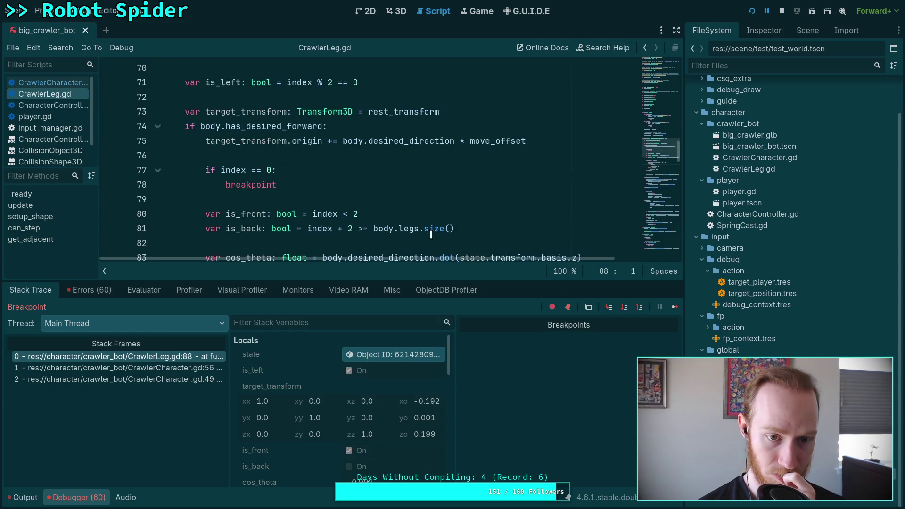
{"action": "scroll", "coordinate": [431, 234], "scroll_direction": "up", "scroll_amount": 1}
{"action": "scroll", "coordinate": [431, 234], "scroll_direction": "down", "scroll_amount": 6}
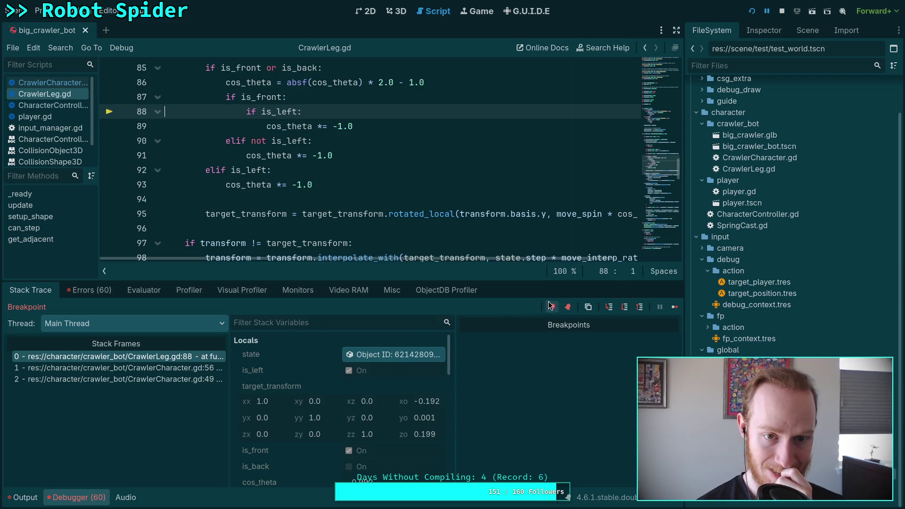
{"action": "left_click", "coordinate": [625, 308]}
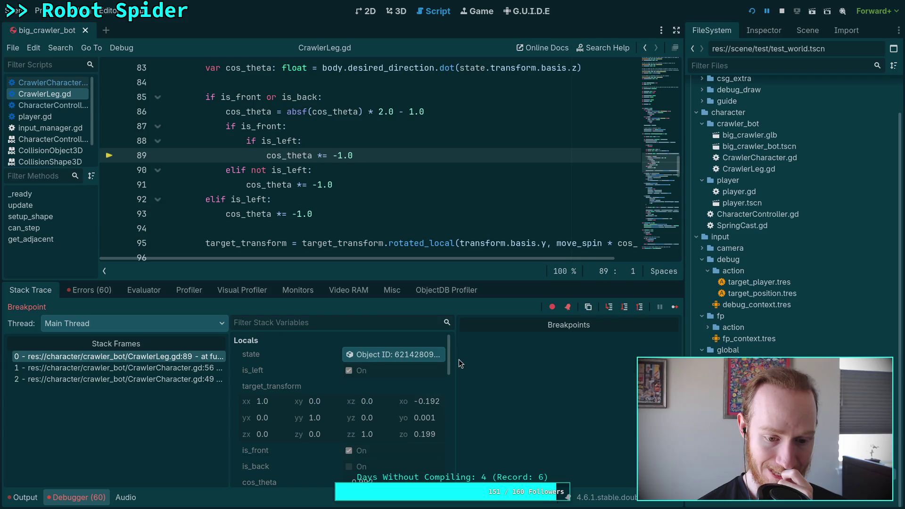
{"action": "key", "text": "F10"}
{"action": "scroll", "coordinate": [358, 389], "scroll_direction": "down", "scroll_amount": 2}
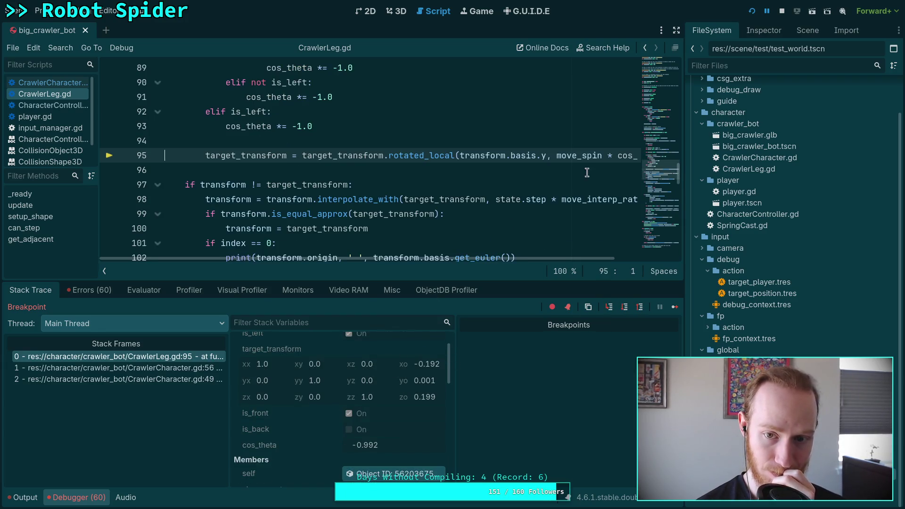
{"action": "left_click", "coordinate": [780, 15]}
- Change the breakpoint check on line 77 to 'index == 1' and save the script
{"action": "scroll", "coordinate": [289, 213], "scroll_direction": "up", "scroll_amount": 7}
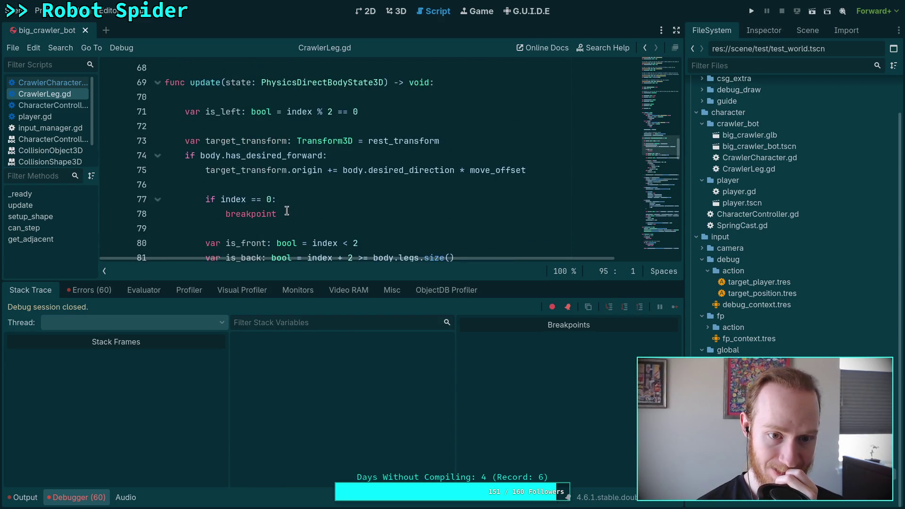
{"action": "left_click", "coordinate": [267, 199]}
{"action": "key", "text": "Delete"}
{"action": "type", "text": "1"}
{"action": "key", "text": "ctrl+s"}
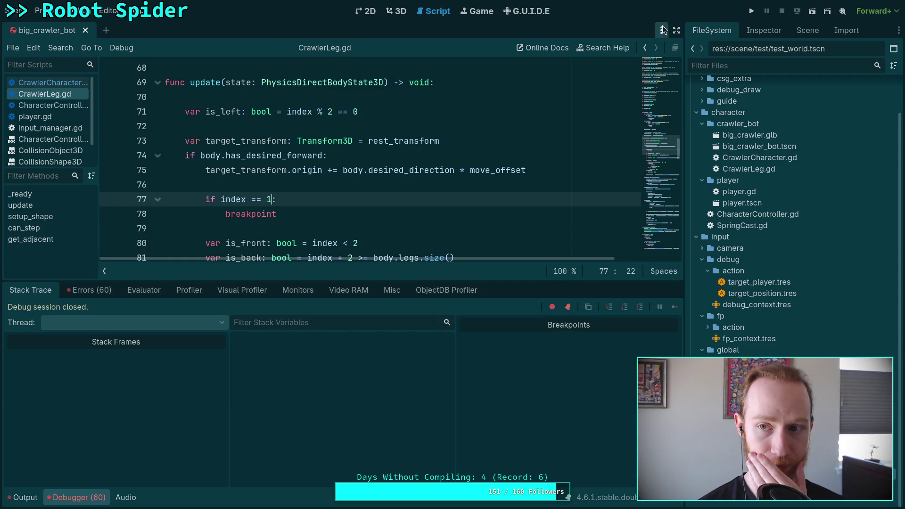
- Run the game, stop it, and return to the crawler bot's 3D view
{"action": "left_click", "coordinate": [751, 11]}
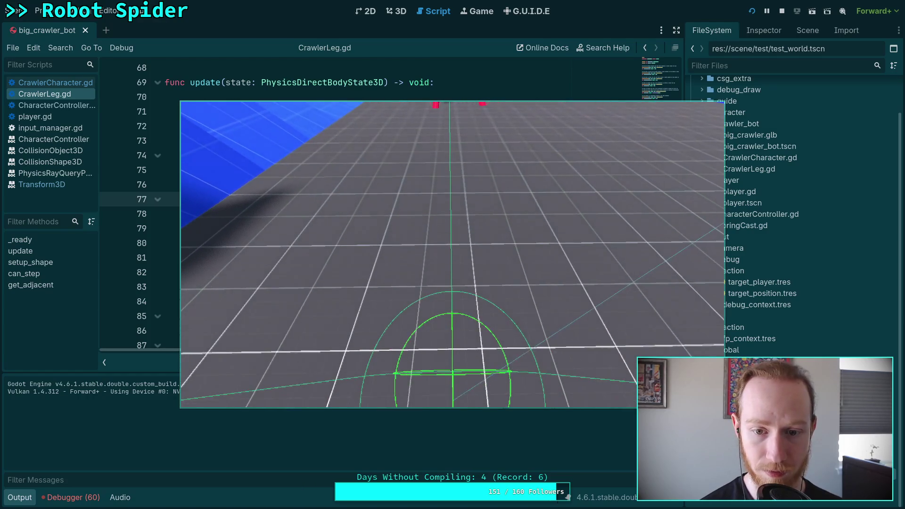
{"action": "left_click", "coordinate": [782, 10]}
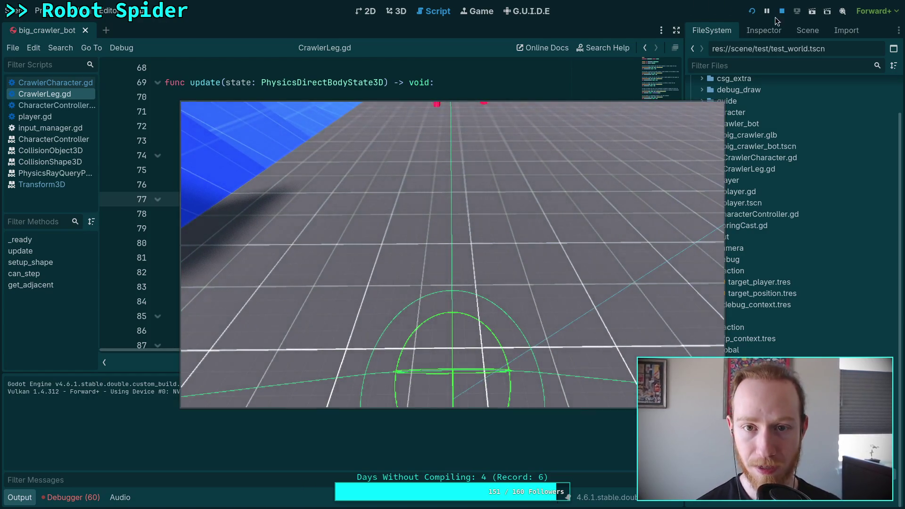
{"action": "left_click", "coordinate": [395, 11]}
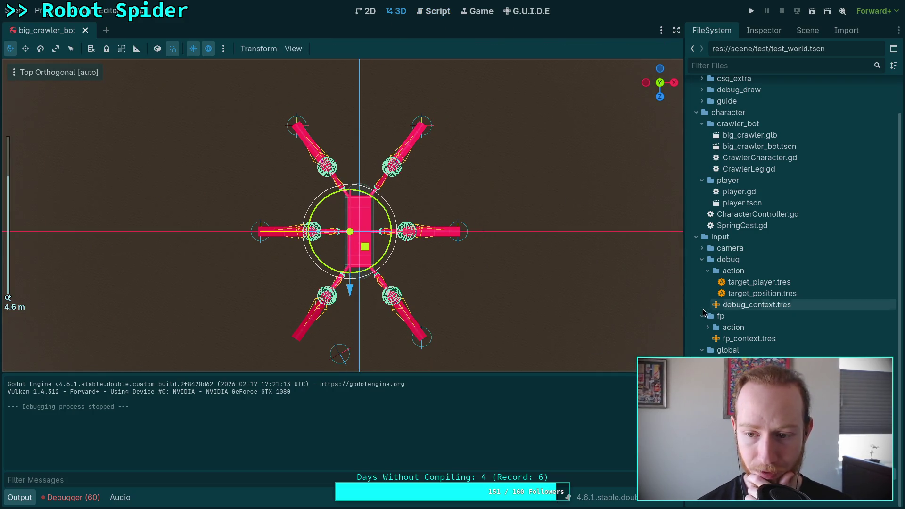
- Select the FL_Leg, FR_Leg, BR_Leg and BL_Leg targets in the Scene tree, then run with F5
{"action": "left_click", "coordinate": [795, 30]}
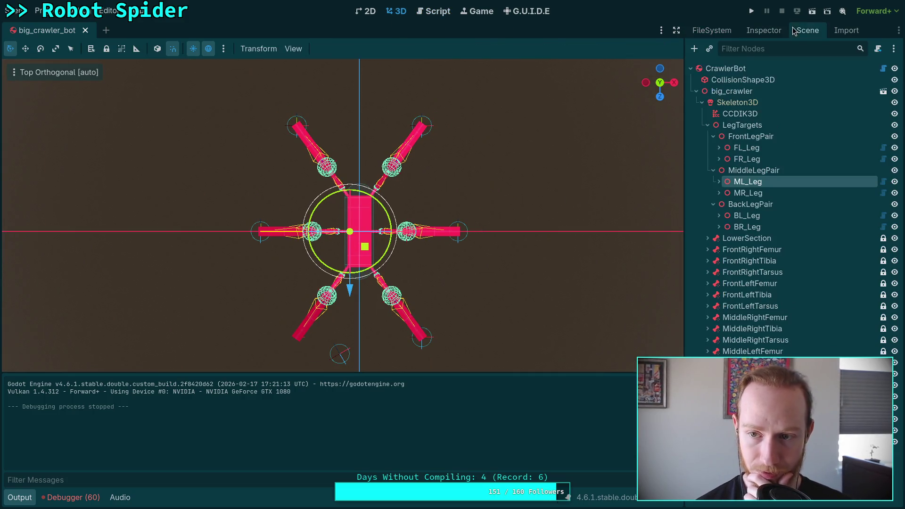
{"action": "left_click", "coordinate": [747, 148]}
{"action": "left_click", "coordinate": [747, 159]}
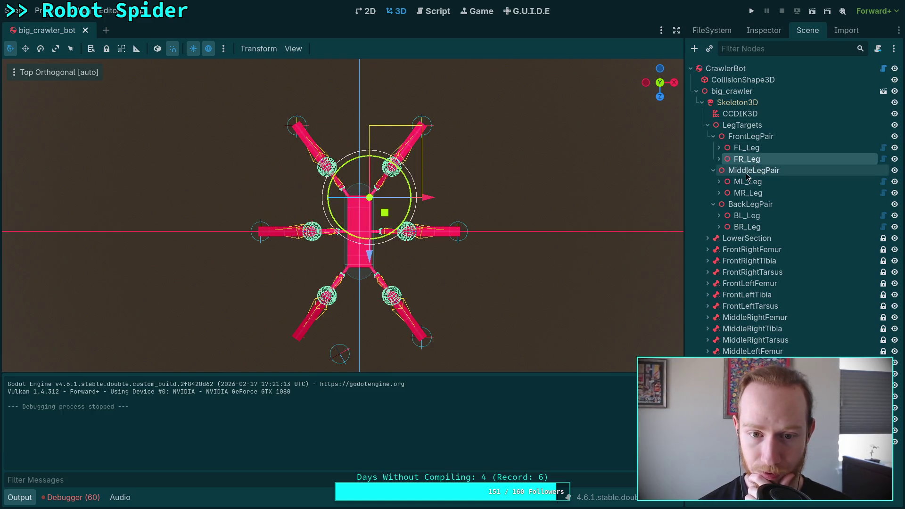
{"action": "left_click", "coordinate": [760, 228]}
{"action": "left_click", "coordinate": [759, 217]}
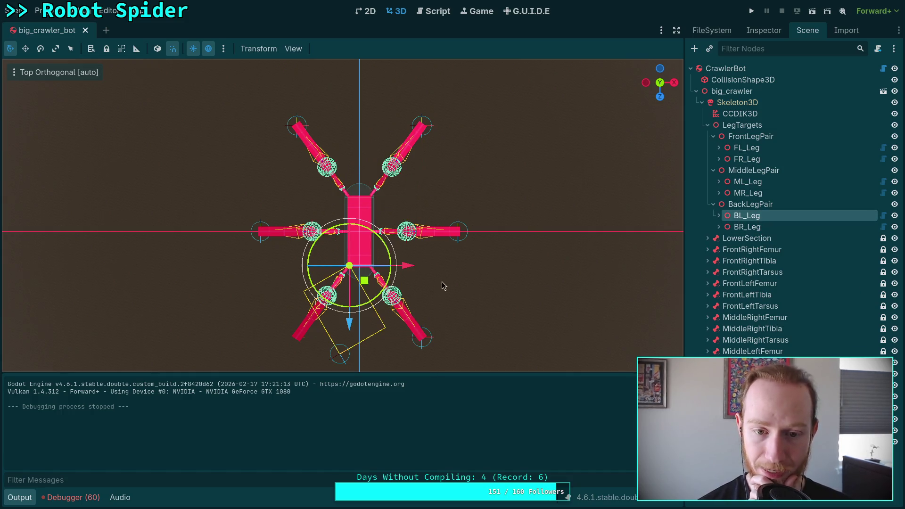
{"action": "key", "text": "F5"}
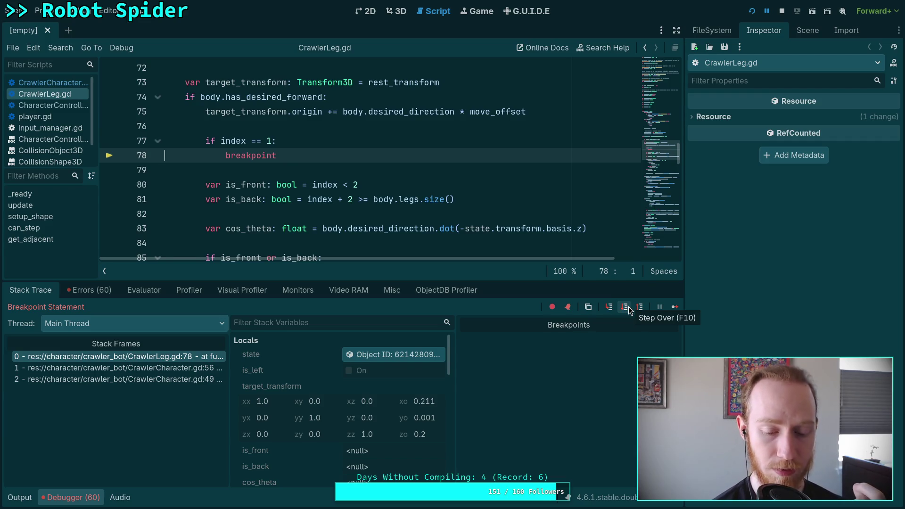
- Step leg 1's update from line 78 through lines 80, 81 and 83 to line 85
{"action": "scroll", "coordinate": [432, 212], "scroll_direction": "right", "scroll_amount": 2}
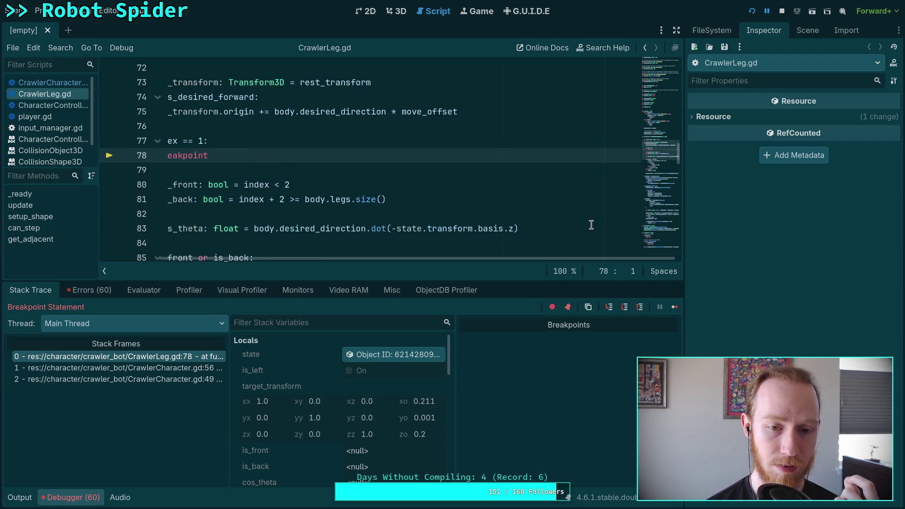
{"action": "scroll", "coordinate": [433, 213], "scroll_direction": "down", "scroll_amount": 3}
{"action": "scroll", "coordinate": [455, 261], "scroll_direction": "left", "scroll_amount": 2}
{"action": "scroll", "coordinate": [433, 213], "scroll_direction": "up", "scroll_amount": 1}
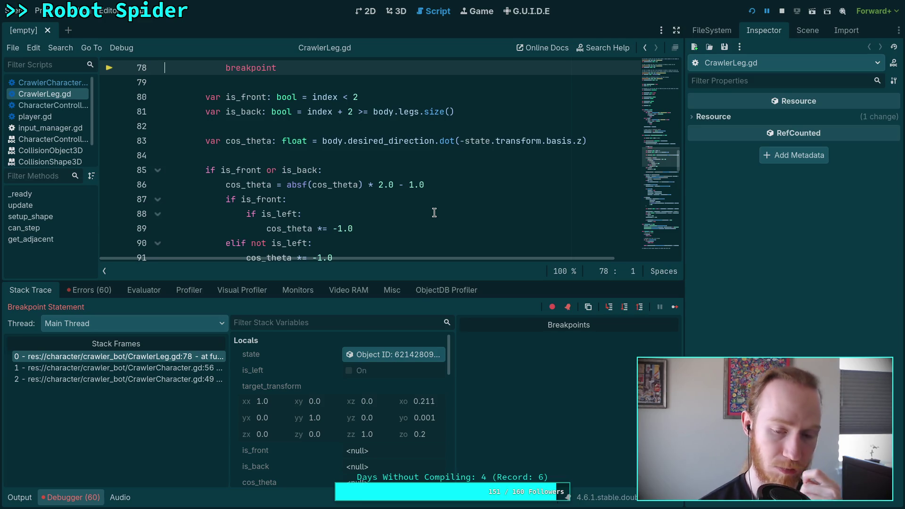
{"action": "left_click", "coordinate": [627, 307]}
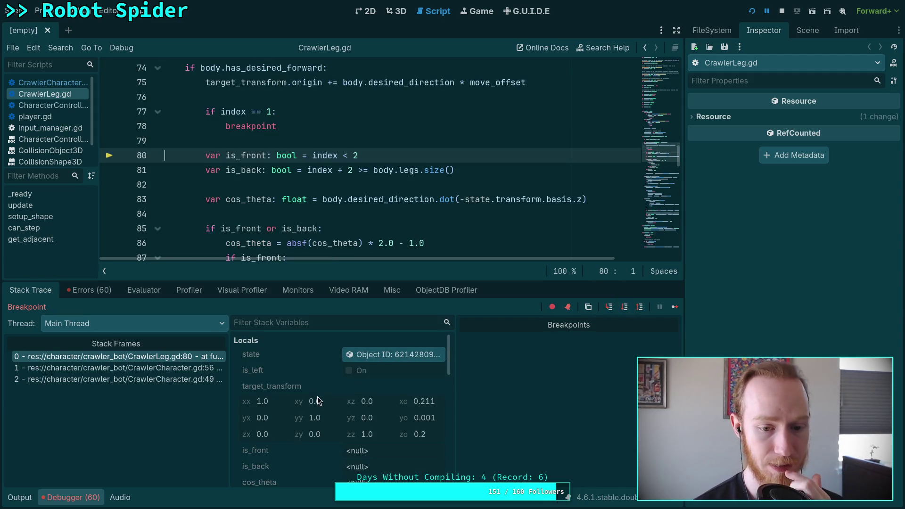
{"action": "scroll", "coordinate": [317, 396], "scroll_direction": "down", "scroll_amount": 5}
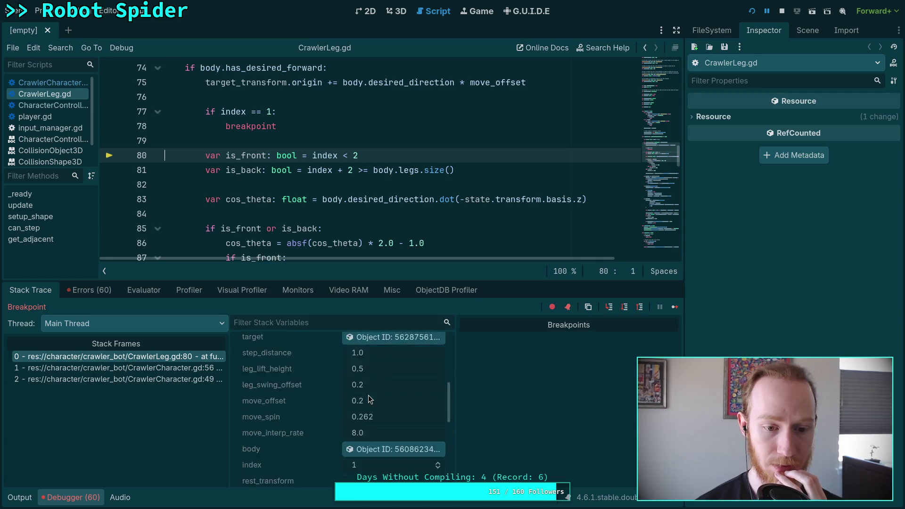
{"action": "scroll", "coordinate": [368, 395], "scroll_direction": "up", "scroll_amount": 5}
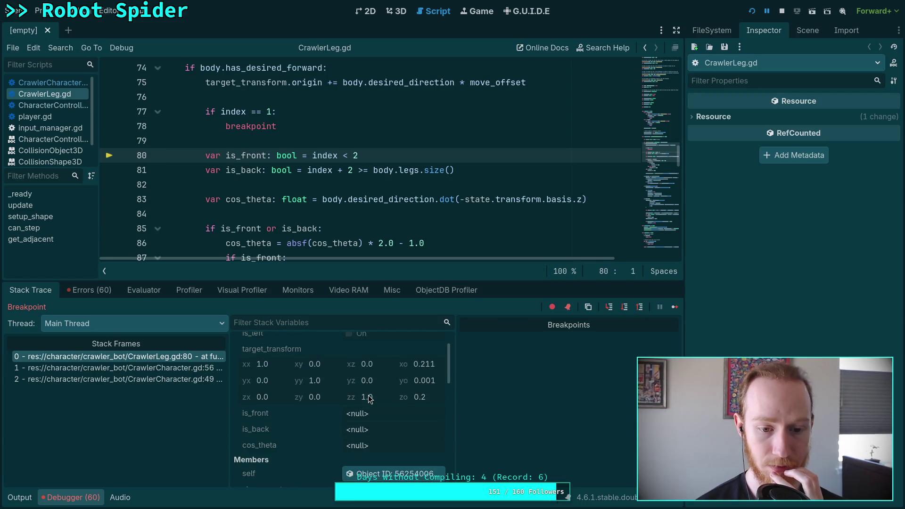
{"action": "left_click", "coordinate": [623, 307]}
{"action": "left_click", "coordinate": [625, 309]}
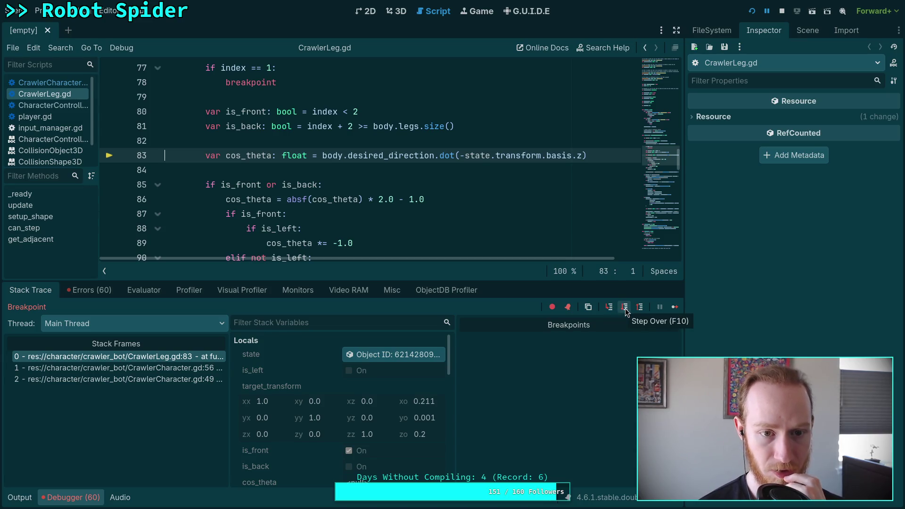
{"action": "left_click", "coordinate": [625, 309]}
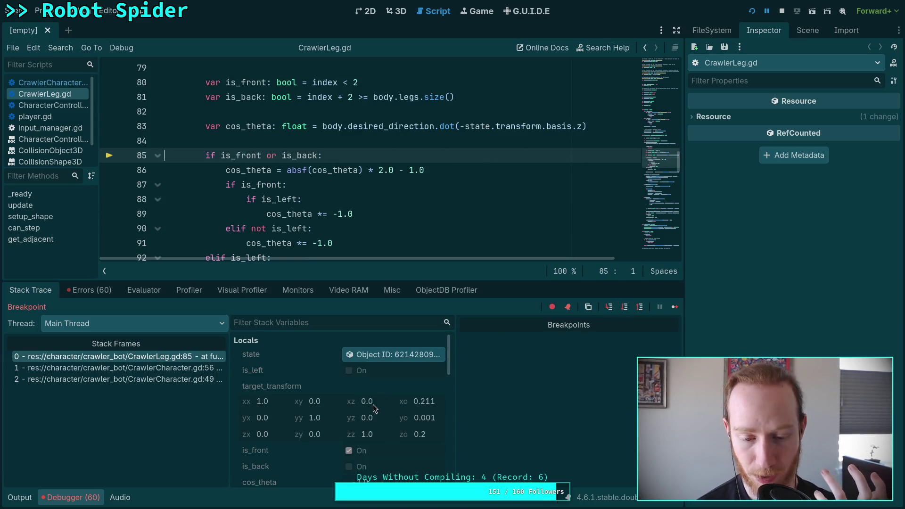
- Step through lines 86, 87 and 88 to line 95, cos_theta staying 1.0, and end debugging
{"action": "scroll", "coordinate": [400, 439], "scroll_direction": "down", "scroll_amount": 1}
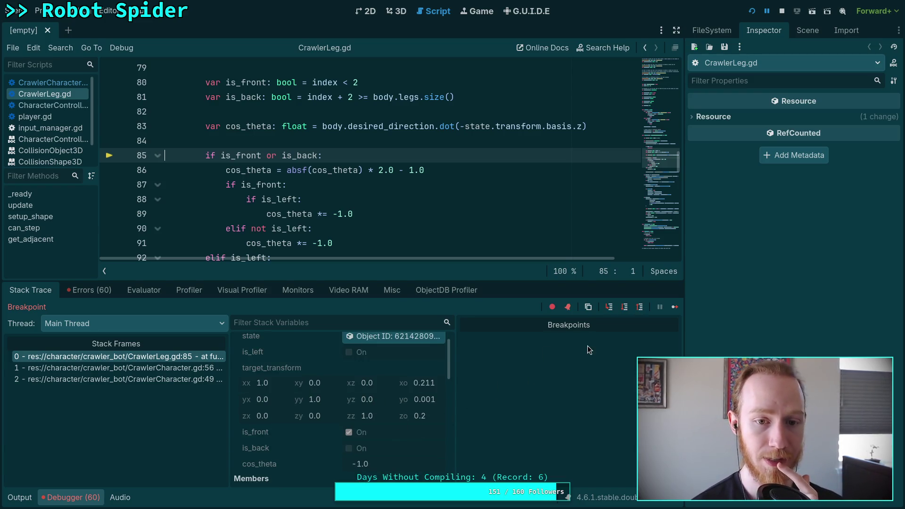
{"action": "left_click", "coordinate": [623, 313]}
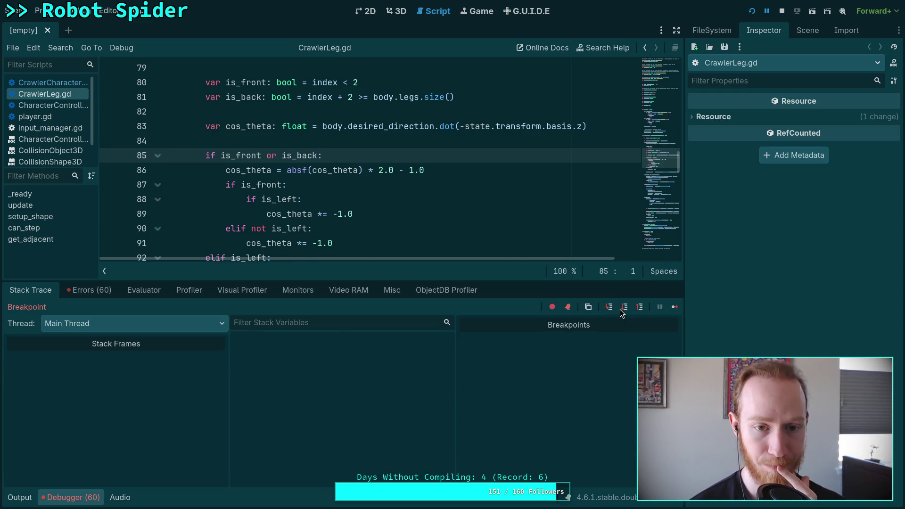
{"action": "left_click", "coordinate": [624, 312]}
{"action": "scroll", "coordinate": [409, 385], "scroll_direction": "down", "scroll_amount": 1}
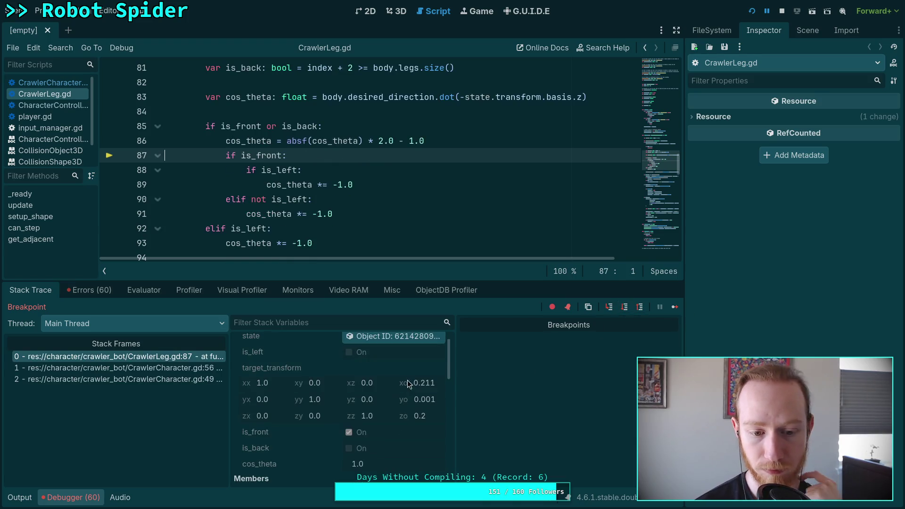
{"action": "left_click", "coordinate": [626, 311]}
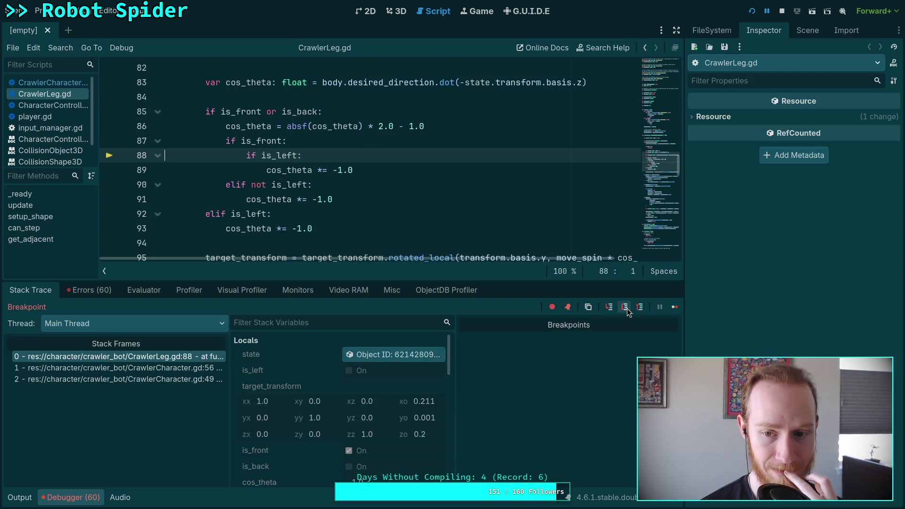
{"action": "left_click", "coordinate": [626, 308]}
{"action": "scroll", "coordinate": [408, 420], "scroll_direction": "down", "scroll_amount": 3}
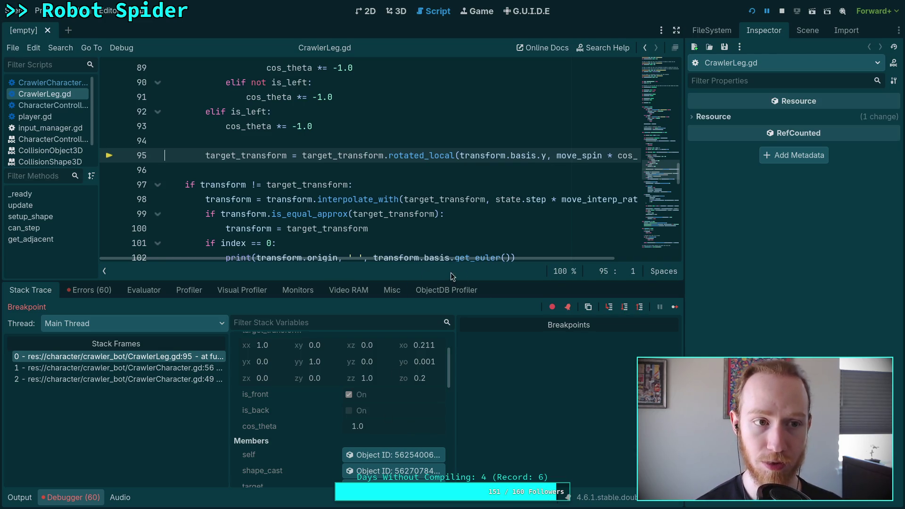
{"action": "left_click", "coordinate": [781, 12]}
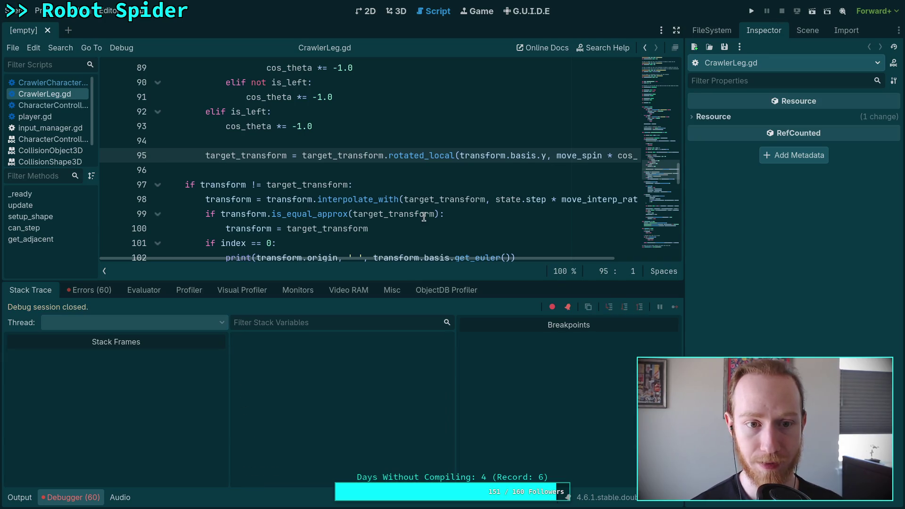
- Set the line 77 breakpoint check to 'index == 2' and run until it pauses at line 78
{"action": "scroll", "coordinate": [312, 207], "scroll_direction": "up", "scroll_amount": 5}
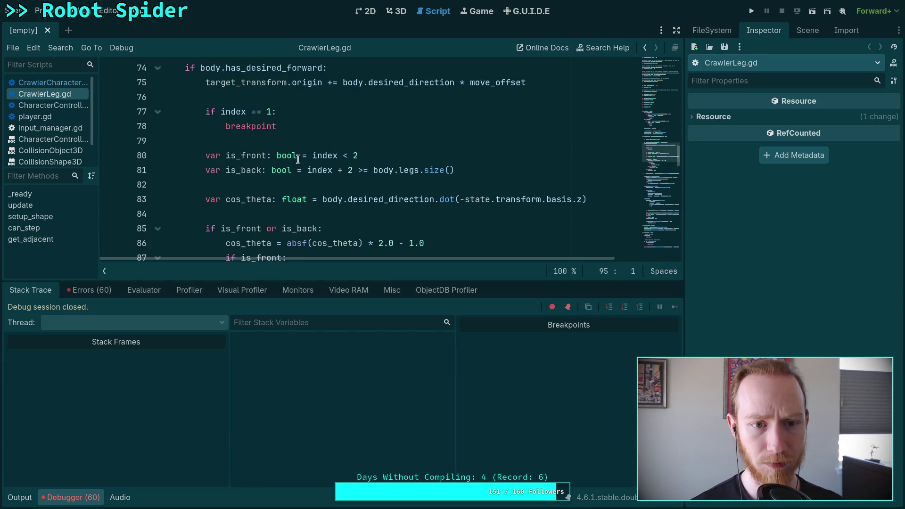
{"action": "left_click", "coordinate": [268, 111]}
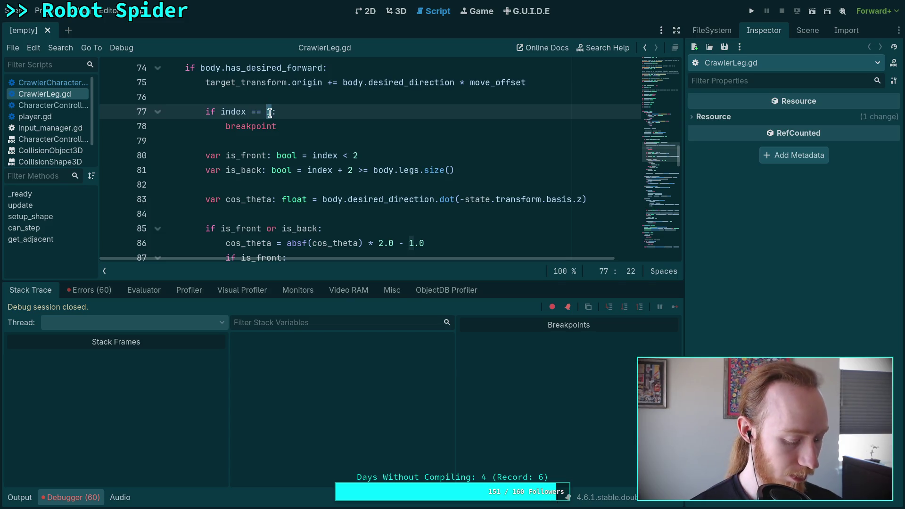
{"action": "type", "text": "2"}
{"action": "key", "text": "F5"}
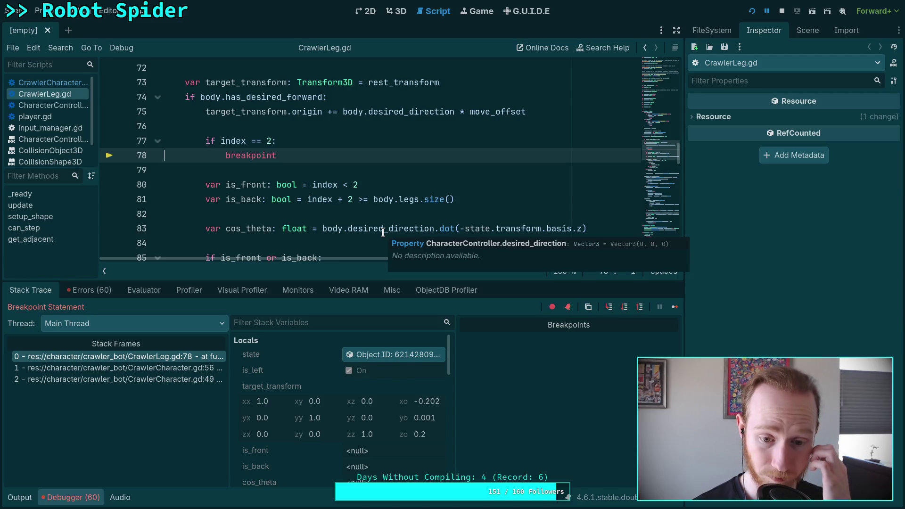
- Step leg 2 from line 78 to line 95, watching cos_theta flip from -1.0 to 1.0, then stop the game
{"action": "left_click", "coordinate": [624, 309]}
{"action": "left_click", "coordinate": [624, 311]}
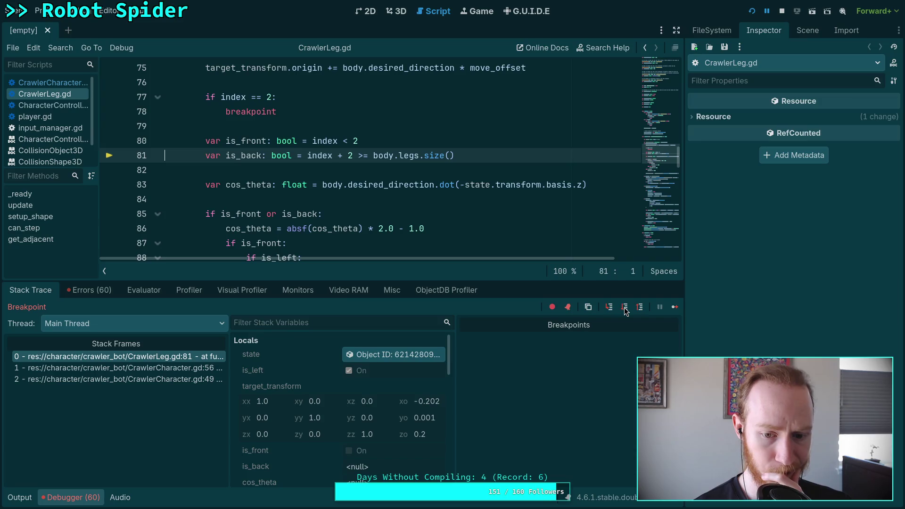
{"action": "left_click", "coordinate": [625, 309]}
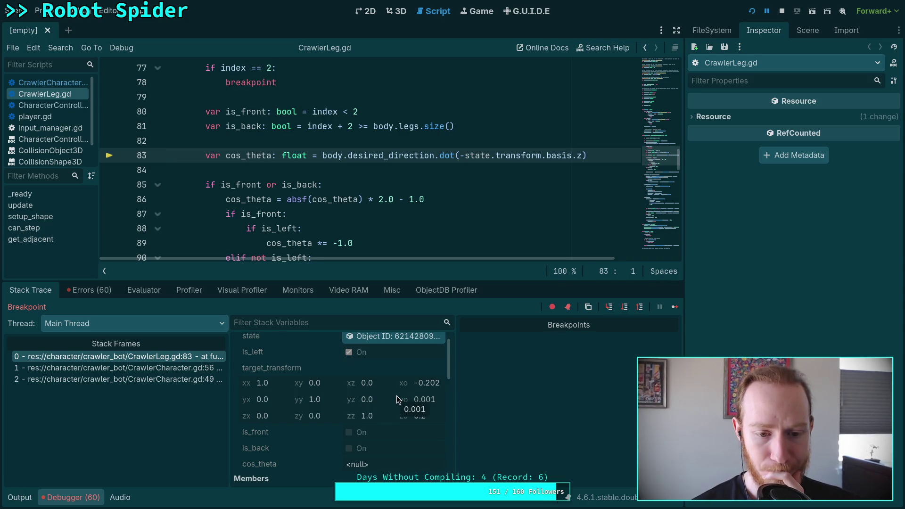
{"action": "left_click", "coordinate": [625, 308]}
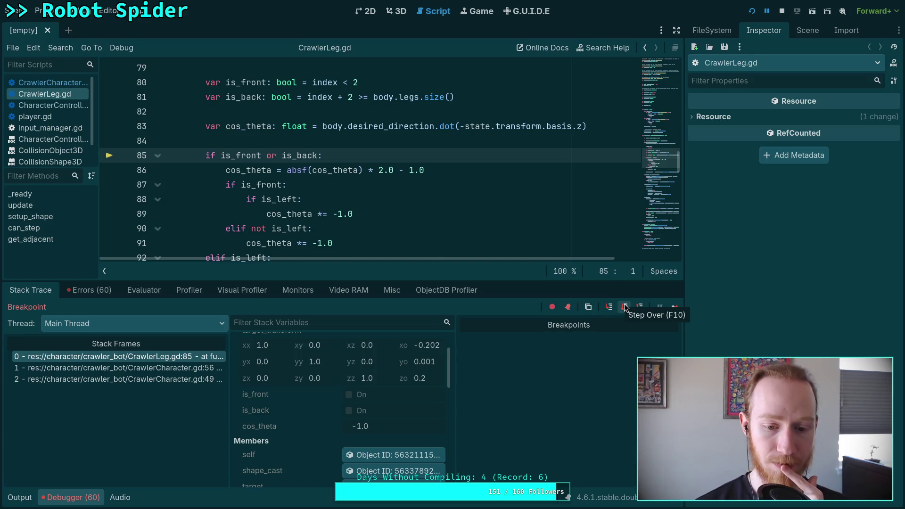
{"action": "left_click", "coordinate": [624, 306]}
{"action": "left_click", "coordinate": [625, 307]}
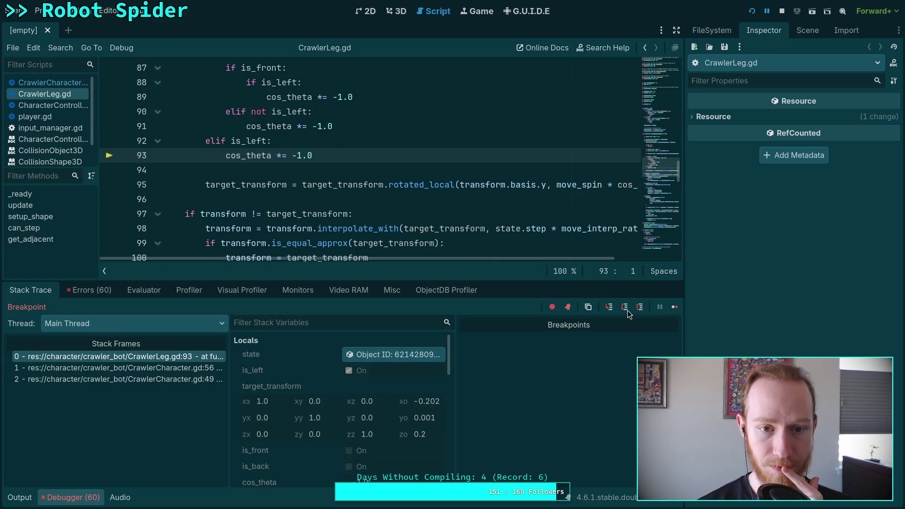
{"action": "left_click", "coordinate": [625, 307]}
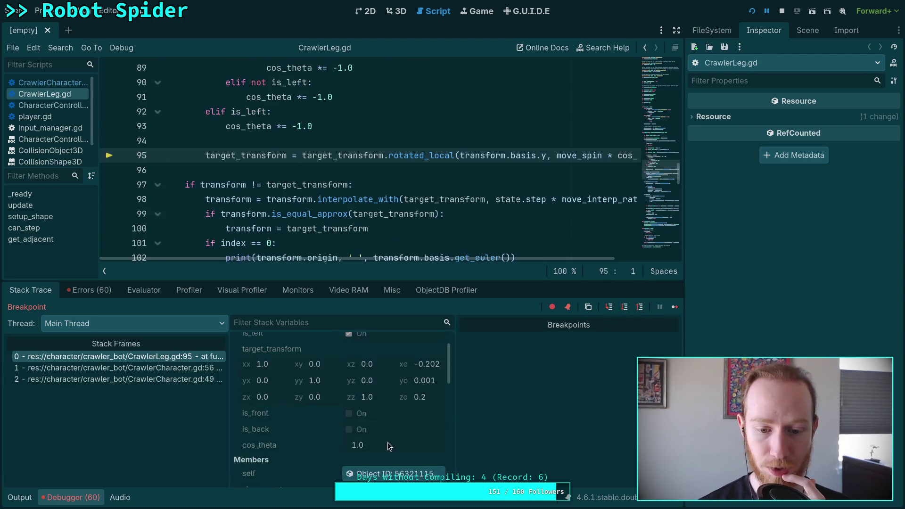
{"action": "left_click", "coordinate": [783, 11]}
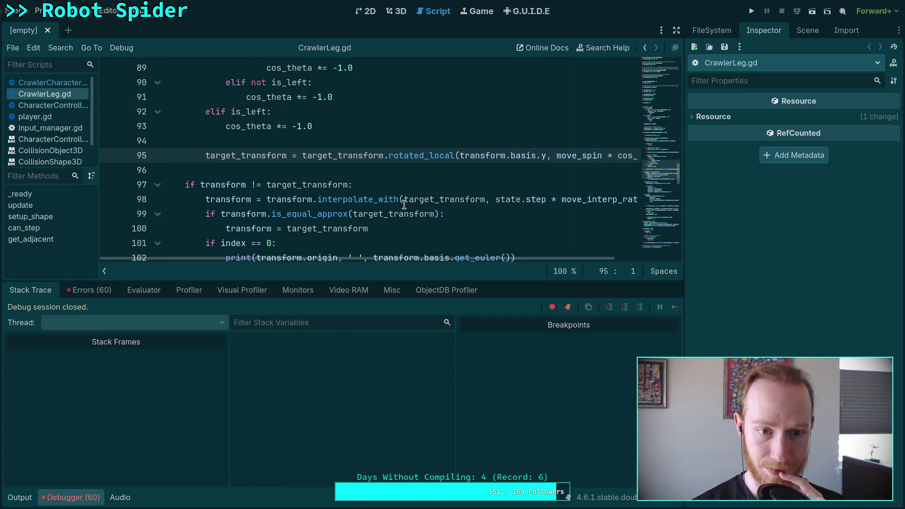
{"action": "scroll", "coordinate": [336, 218], "scroll_direction": "up", "scroll_amount": 2}
- Change the breakpoint condition to index == 4, run the game and walk the spider until it pauses
{"action": "double_click", "coordinate": [271, 156]}
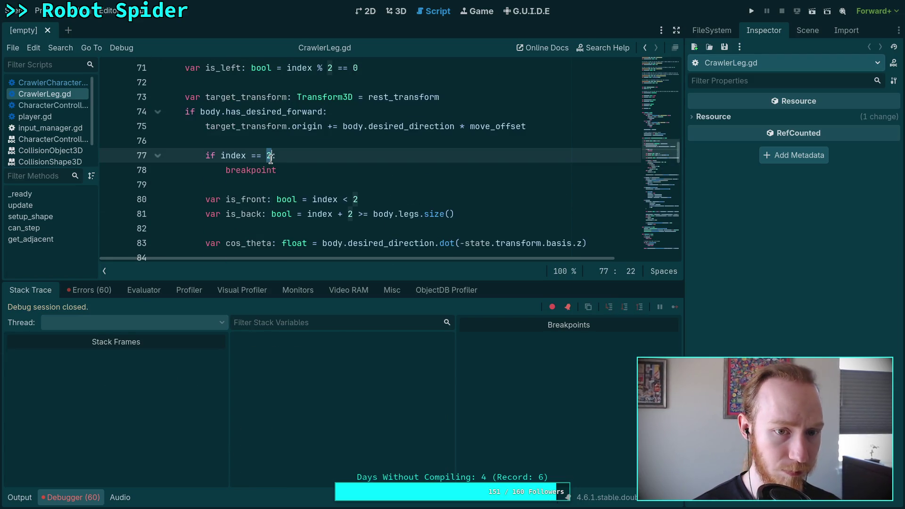
{"action": "type", "text": "4"}
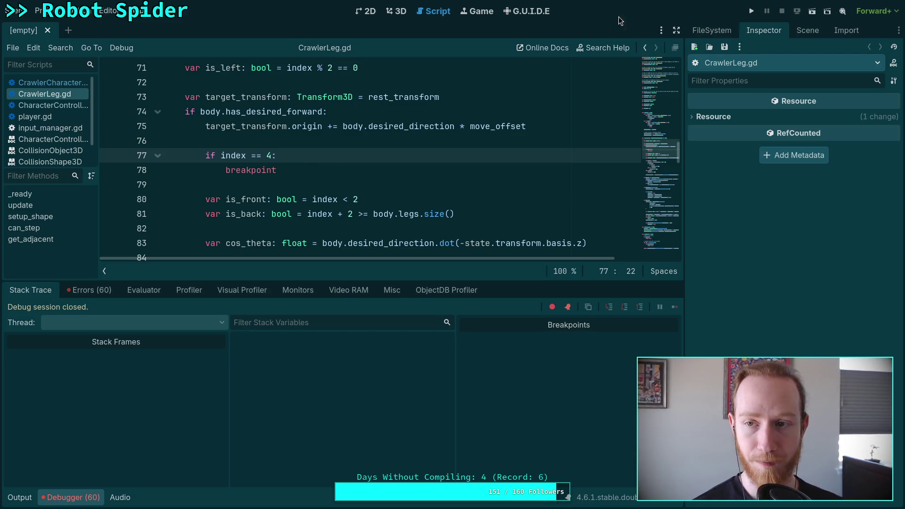
{"action": "left_click", "coordinate": [751, 11]}
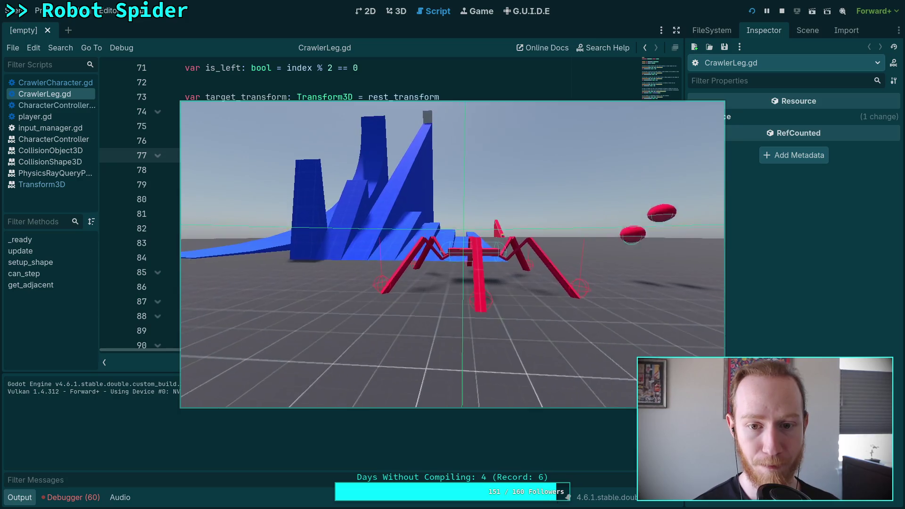
{"action": "key", "text": "w"}
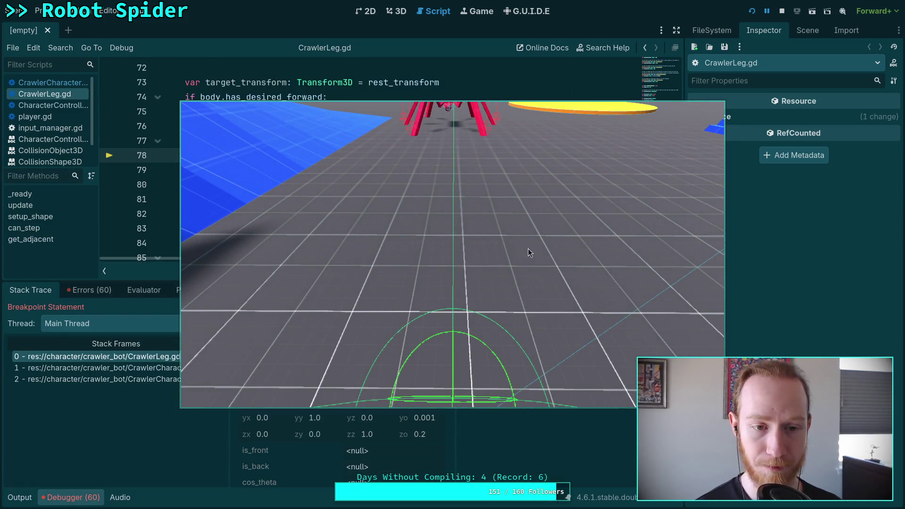
{"action": "left_click", "coordinate": [95, 258]}
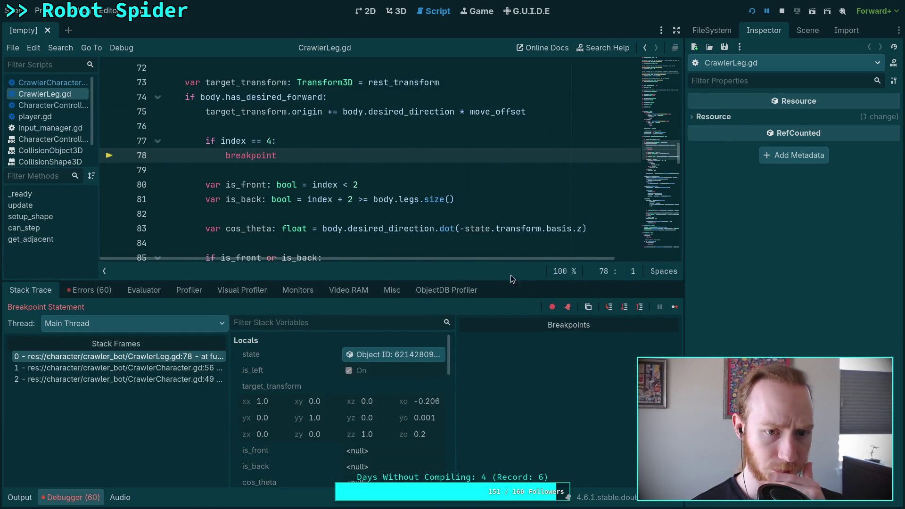
- Step leg 4 through the is_front, is_back and cos_theta checks down to the rotation line
{"action": "left_click", "coordinate": [623, 307]}
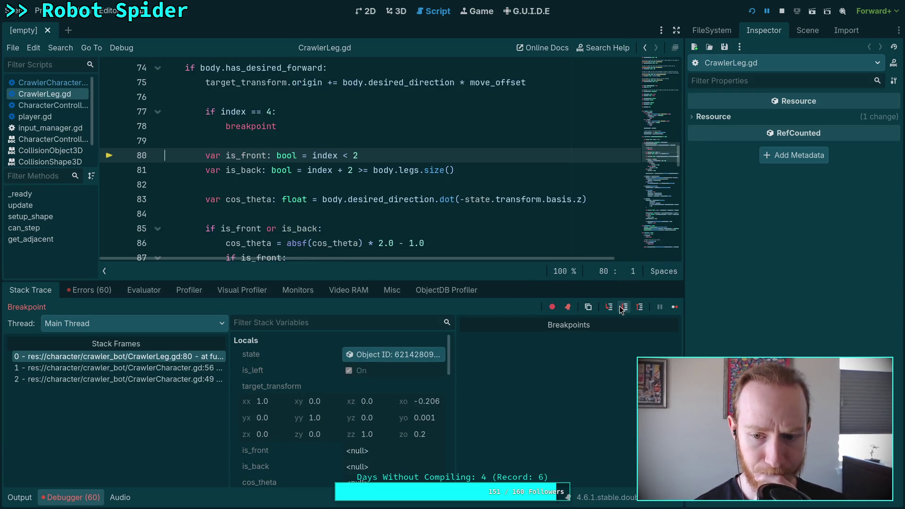
{"action": "left_click", "coordinate": [622, 308]}
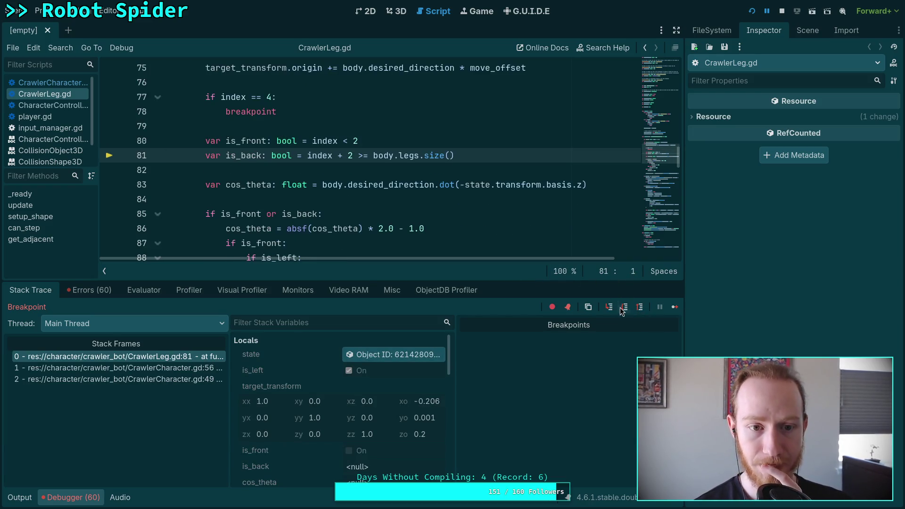
{"action": "left_click", "coordinate": [622, 308]}
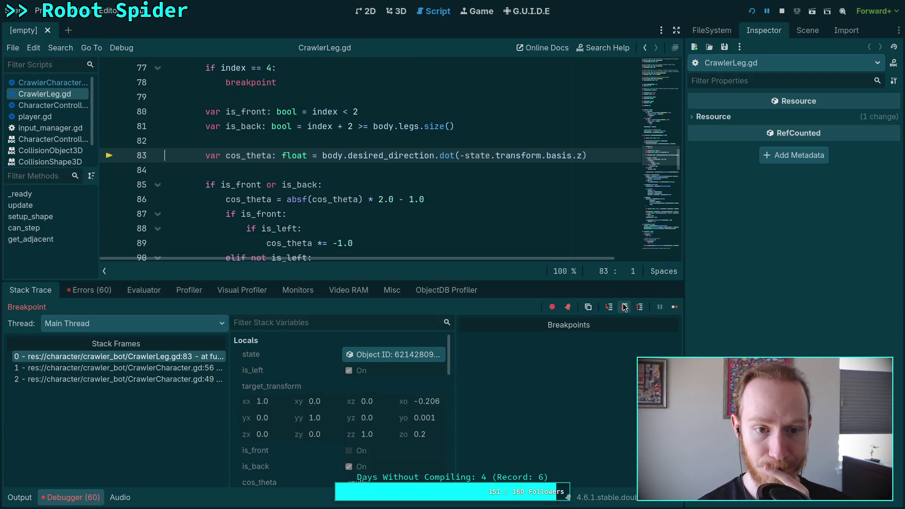
{"action": "left_click", "coordinate": [625, 308]}
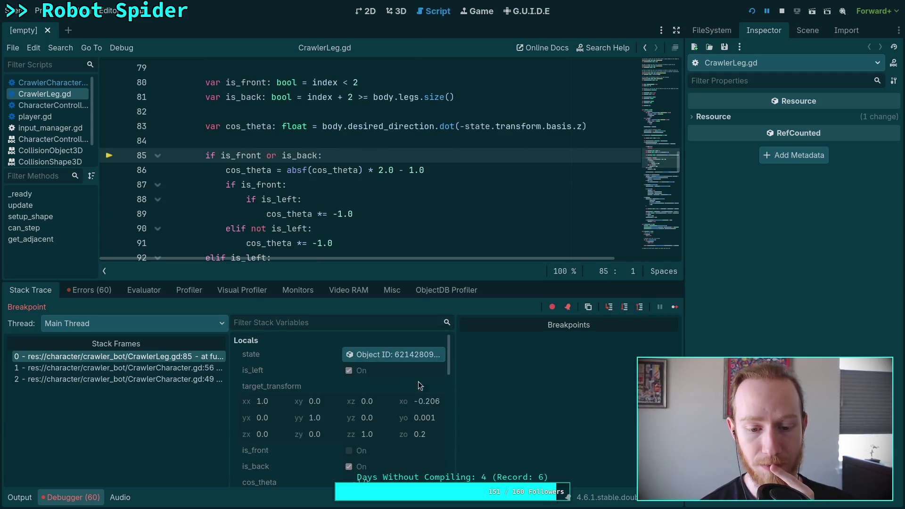
{"action": "scroll", "coordinate": [435, 363], "scroll_direction": "down", "scroll_amount": 3}
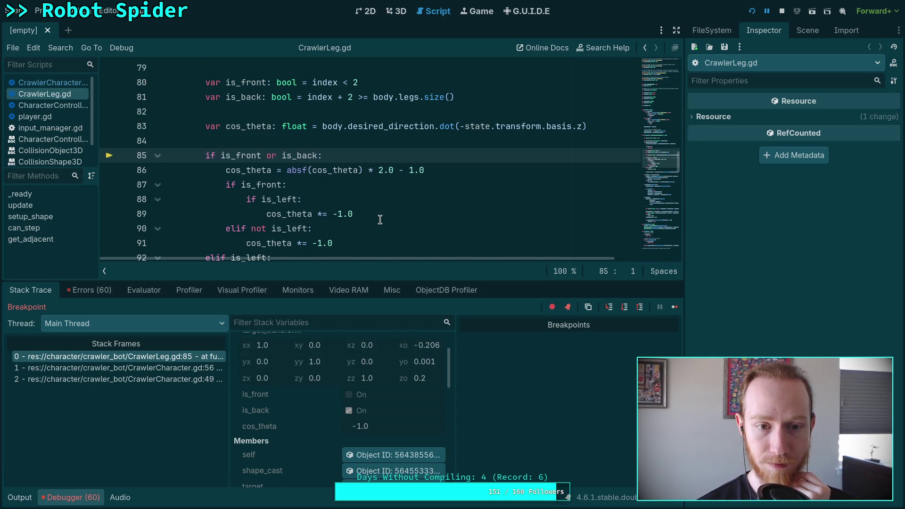
{"action": "left_click", "coordinate": [625, 310]}
{"action": "left_click", "coordinate": [625, 309]}
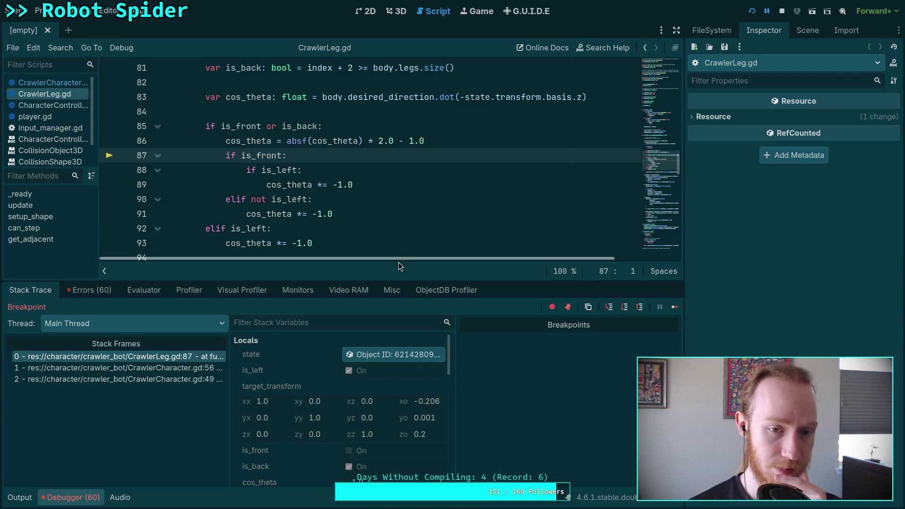
{"action": "left_click", "coordinate": [625, 308]}
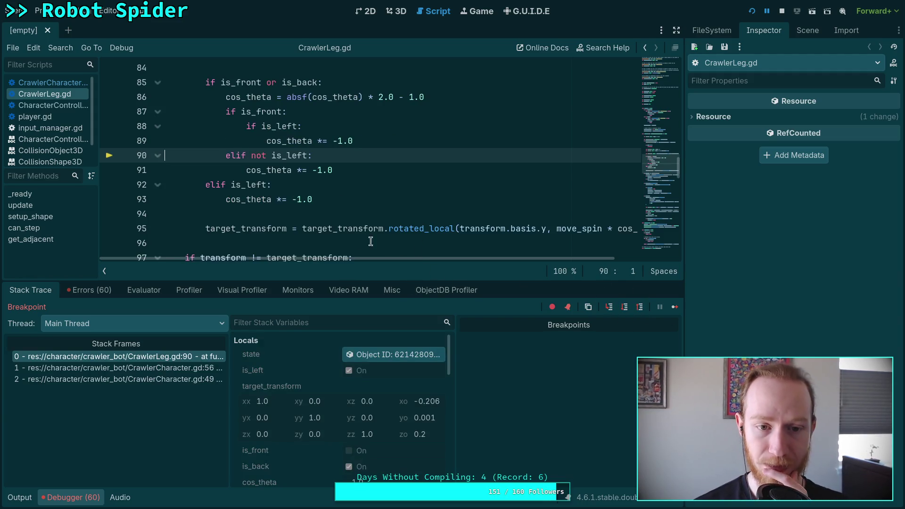
{"action": "left_click", "coordinate": [625, 307]}
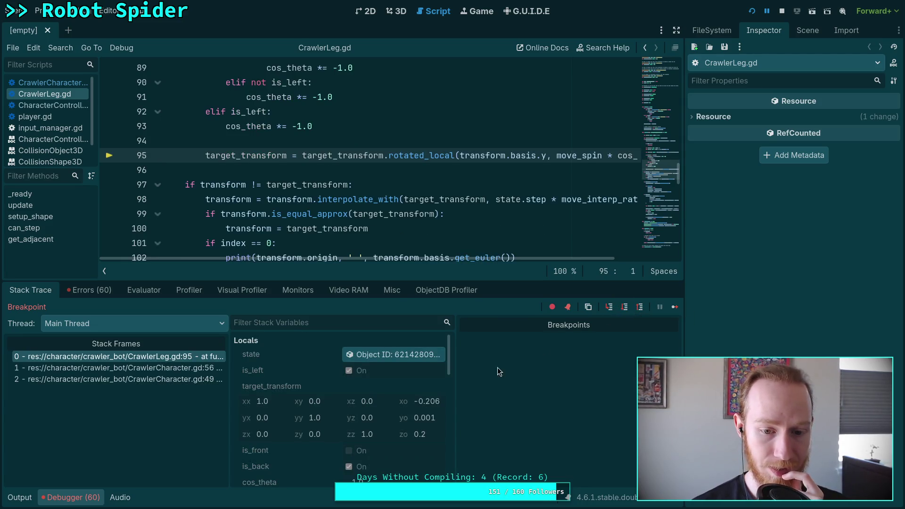
{"action": "scroll", "coordinate": [439, 380], "scroll_direction": "down", "scroll_amount": 2}
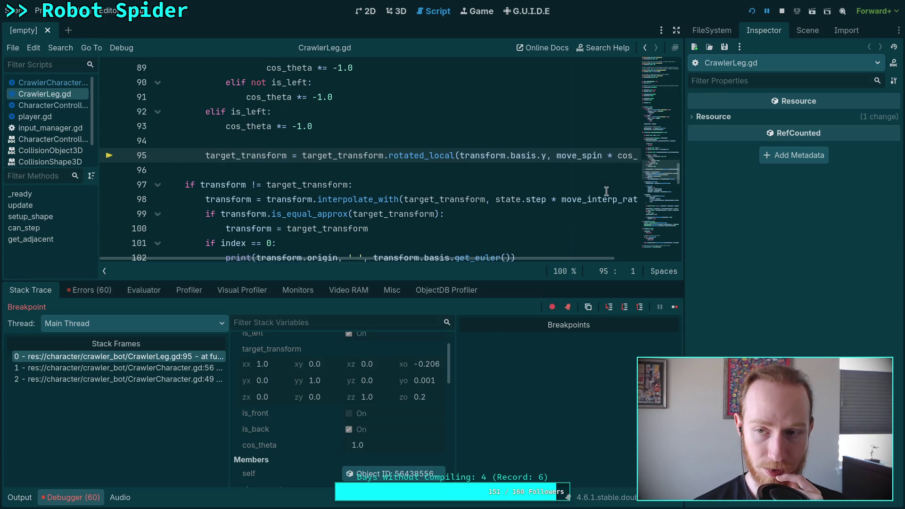
- Stop the game and launch it again
{"action": "left_click", "coordinate": [782, 11]}
{"action": "scroll", "coordinate": [350, 196], "scroll_direction": "up", "scroll_amount": 4}
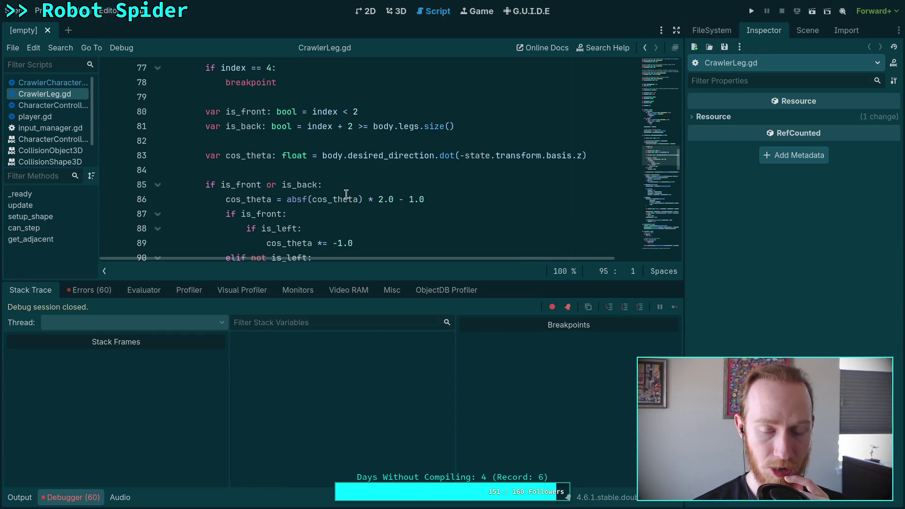
{"action": "left_click", "coordinate": [752, 11]}
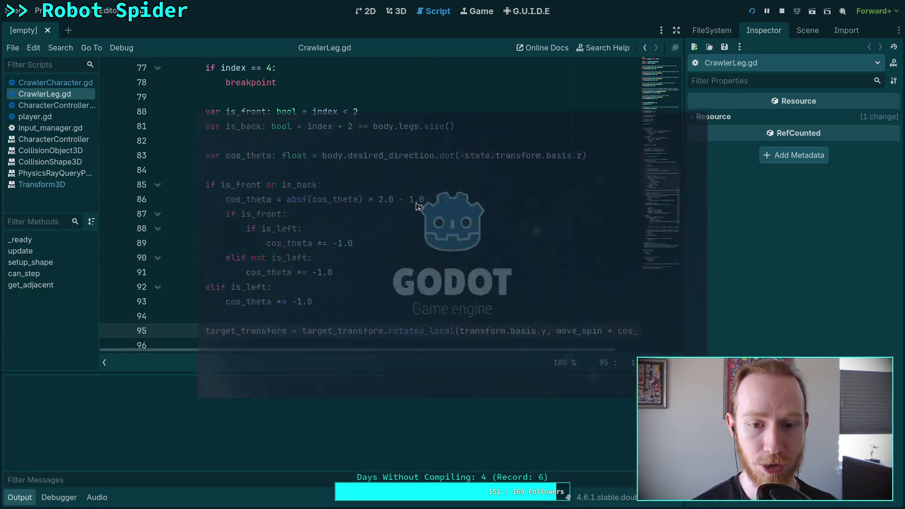
- Step out, restart the game, and step past the index 4 breakpoint to line 80
{"action": "key", "text": "s"}
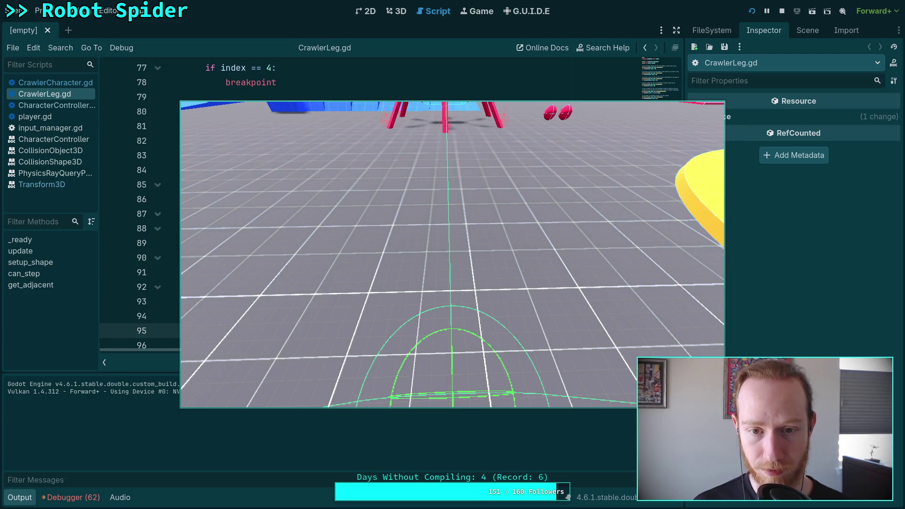
{"action": "left_click_drag", "start_coordinate": [591, 296], "coordinate": [0, 330]}
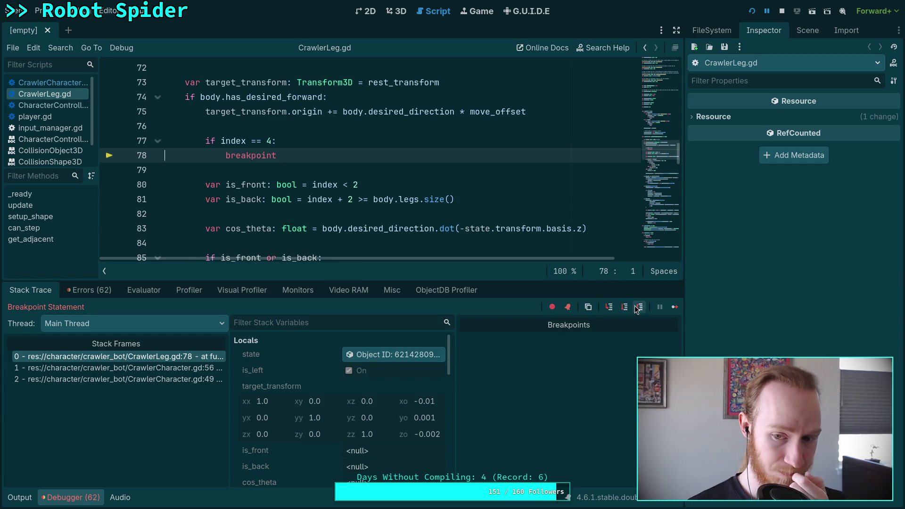
{"action": "left_click", "coordinate": [639, 307]}
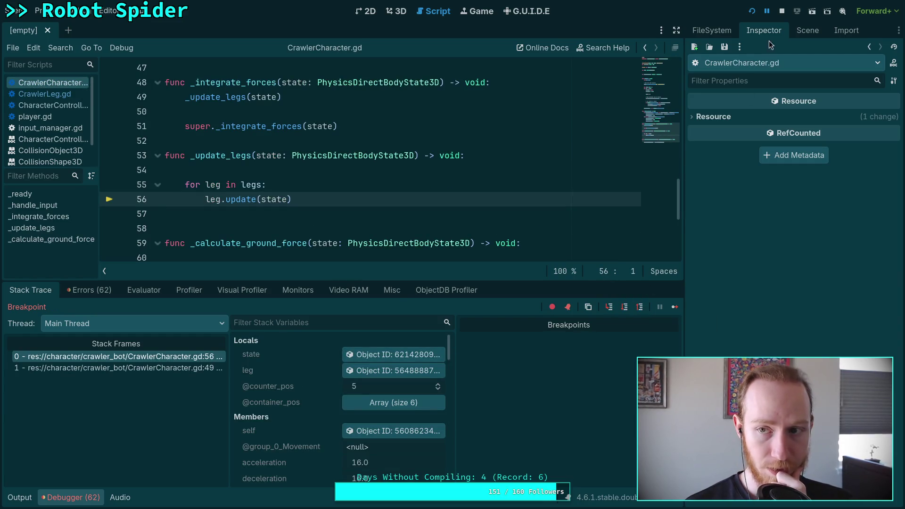
{"action": "left_click", "coordinate": [751, 13]}
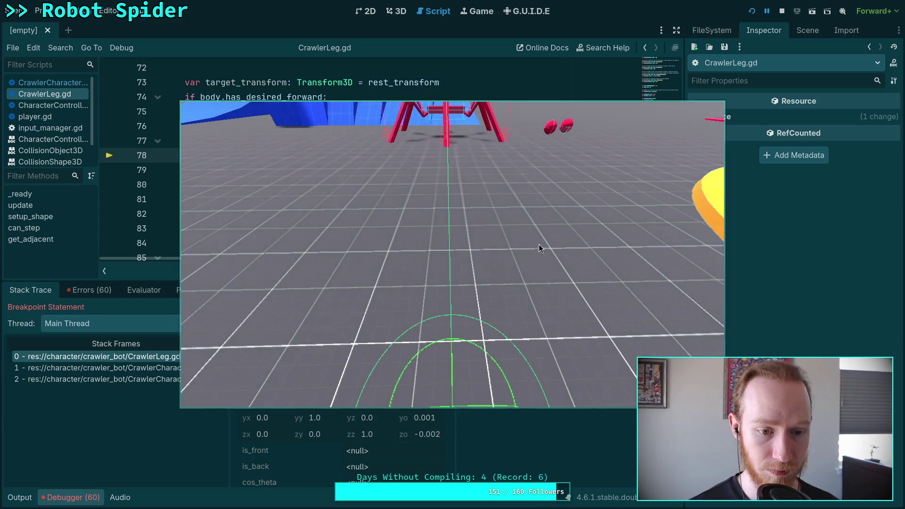
{"action": "left_click_drag", "start_coordinate": [530, 245], "coordinate": [264, 236]}
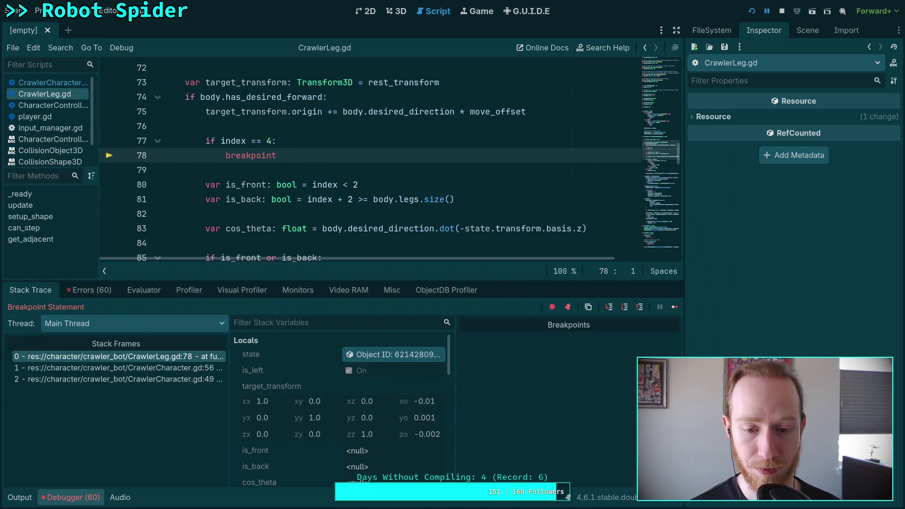
{"action": "key", "text": "F10"}
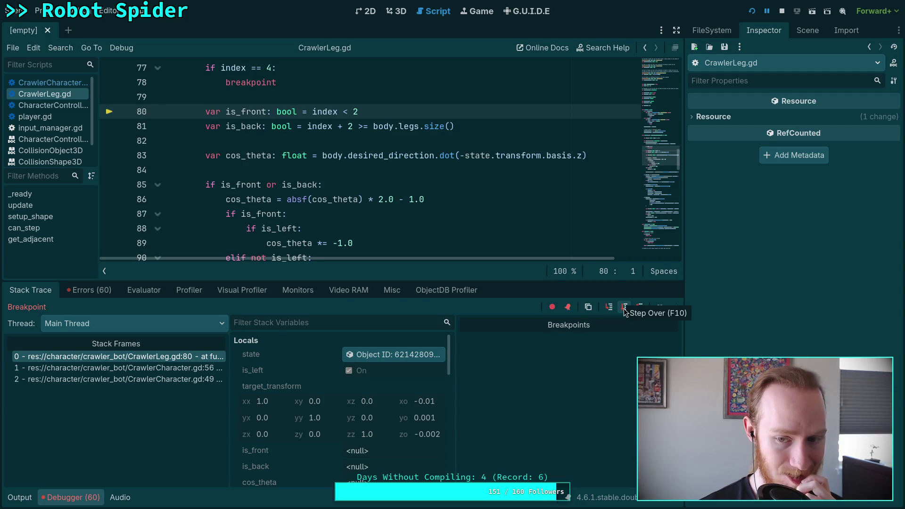
- Step leg 4 from the cos_theta calculation to line 95, with is_back on and cos_theta at -0.978
{"action": "left_click", "coordinate": [625, 307]}
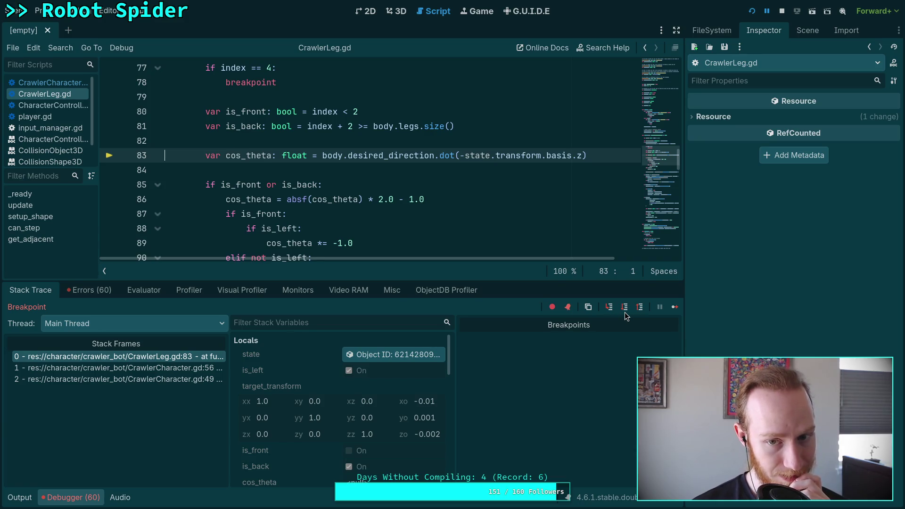
{"action": "left_click", "coordinate": [624, 311]}
{"action": "scroll", "coordinate": [392, 383], "scroll_direction": "down", "scroll_amount": 2}
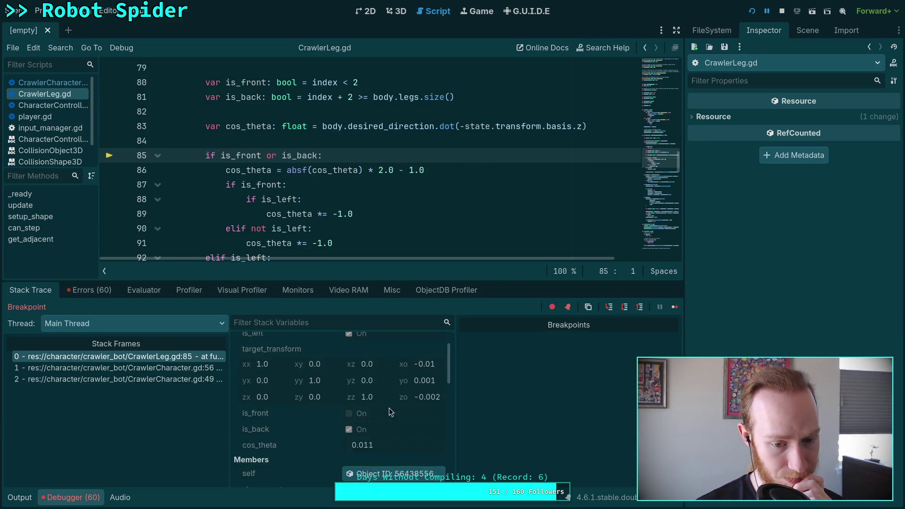
{"action": "left_click", "coordinate": [631, 310]}
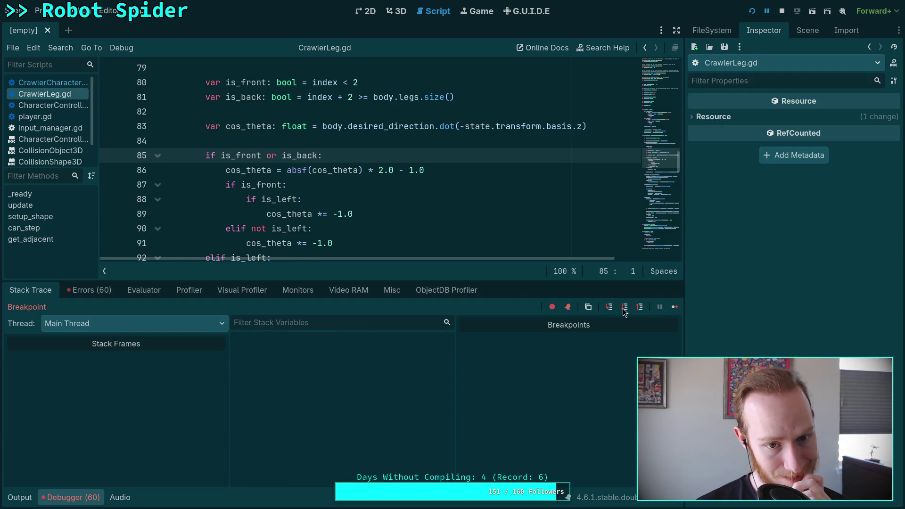
{"action": "scroll", "coordinate": [378, 361], "scroll_direction": "down", "scroll_amount": 2}
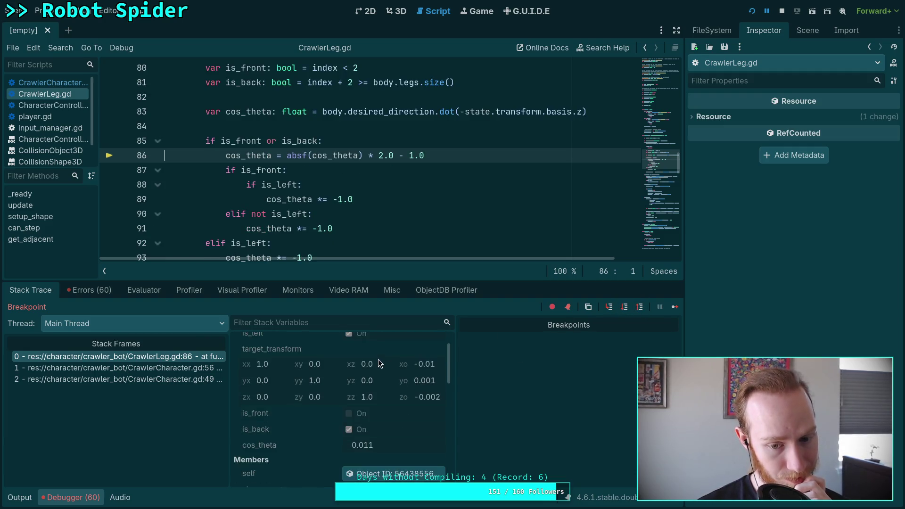
{"action": "left_click", "coordinate": [625, 308]}
{"action": "scroll", "coordinate": [389, 358], "scroll_direction": "down", "scroll_amount": 2}
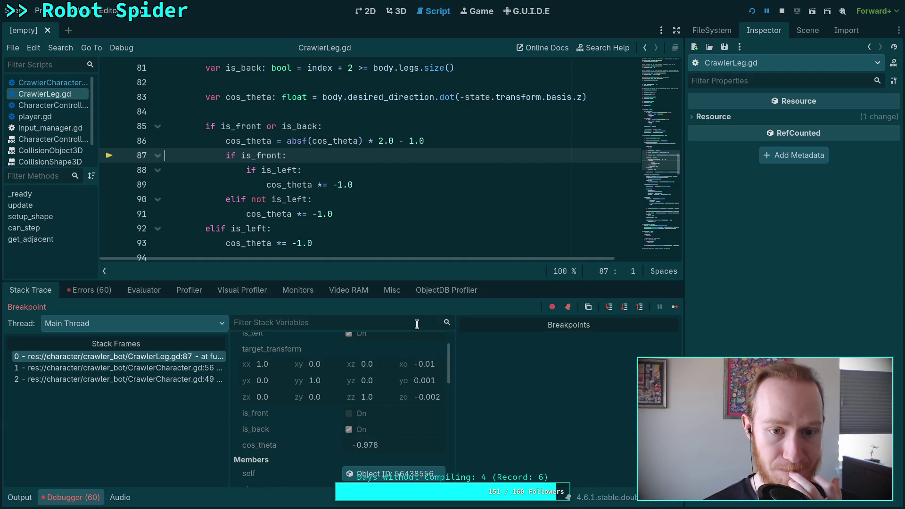
{"action": "left_click", "coordinate": [624, 307]}
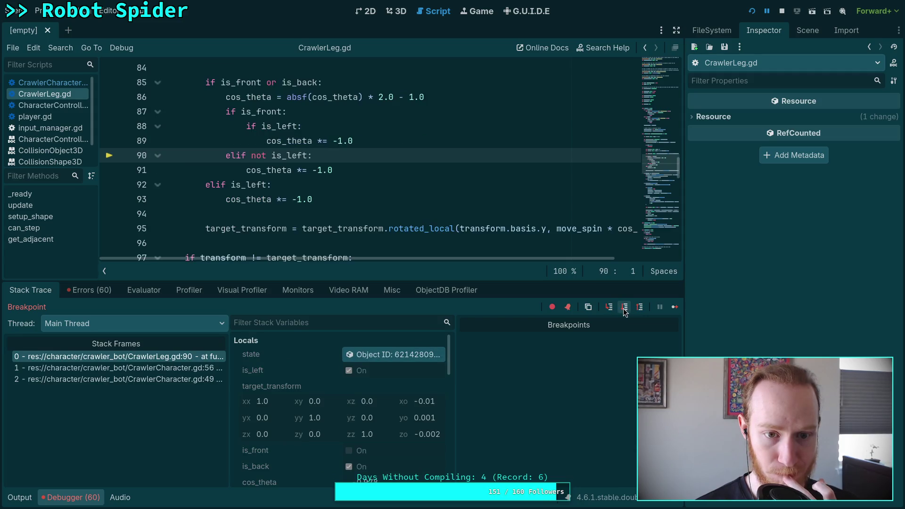
{"action": "left_click", "coordinate": [625, 307]}
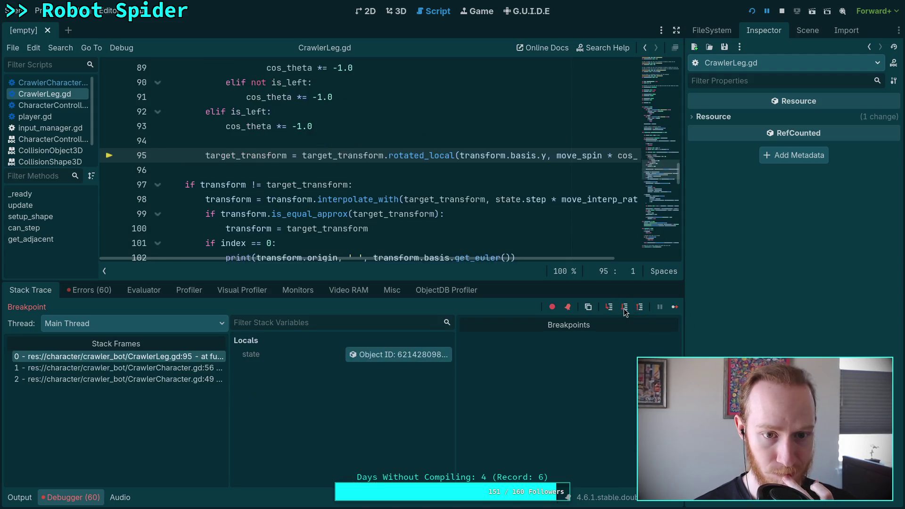
{"action": "scroll", "coordinate": [330, 160], "scroll_direction": "up", "scroll_amount": 8}
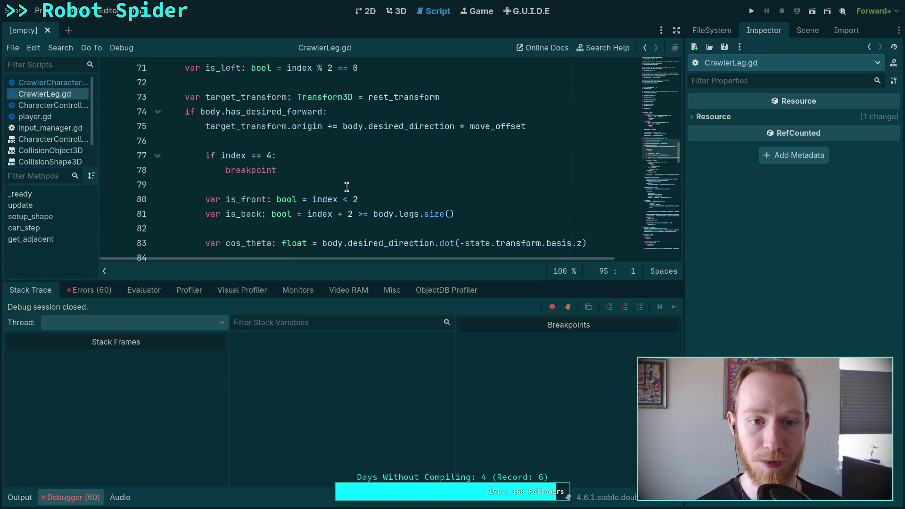
- Delete the temporary 'if index == 4: breakpoint' lines from CrawlerLeg.gd
{"action": "scroll", "coordinate": [236, 160], "scroll_direction": "down", "scroll_amount": 2}
{"action": "left_click_drag", "start_coordinate": [132, 170], "coordinate": [131, 158]}
{"action": "key", "text": "BackSpace"}
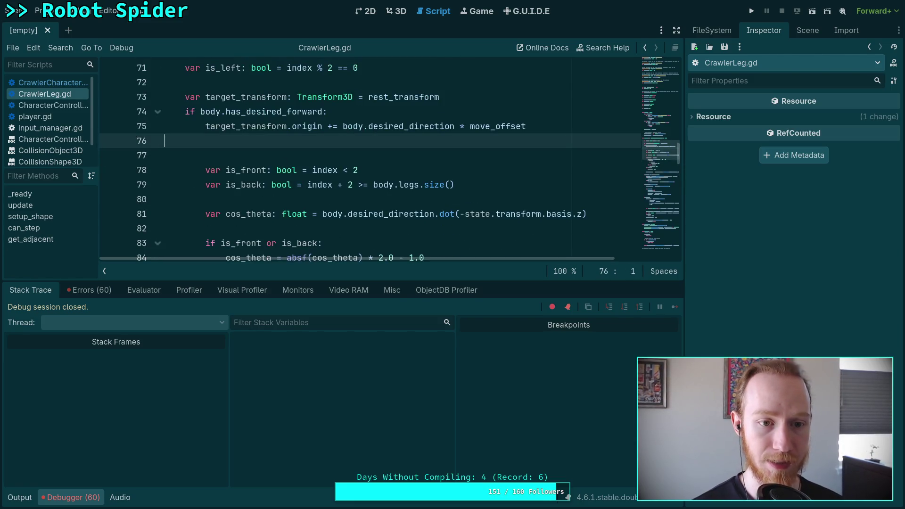
{"action": "key", "text": "BackSpace"}
{"action": "key", "text": "BackSpace"}
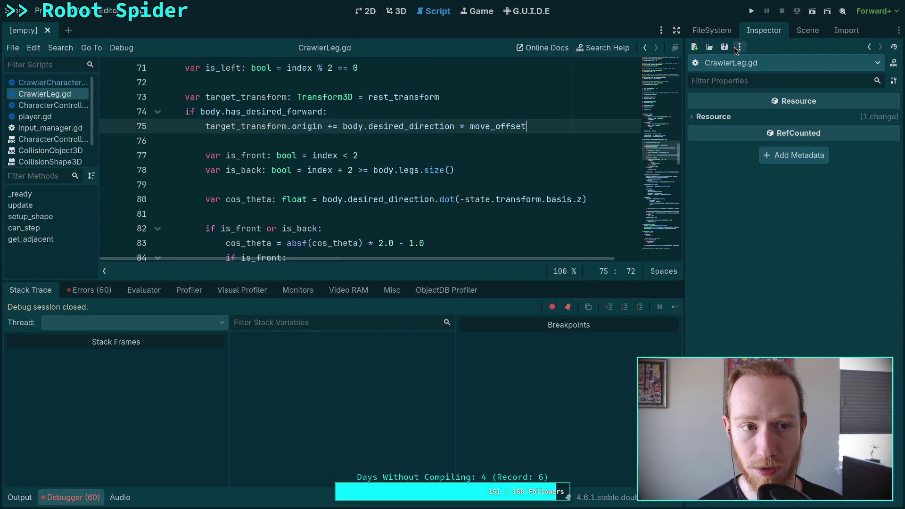
- Run the game twice to watch the spider walk, stopping it each time
{"action": "left_click", "coordinate": [752, 11]}
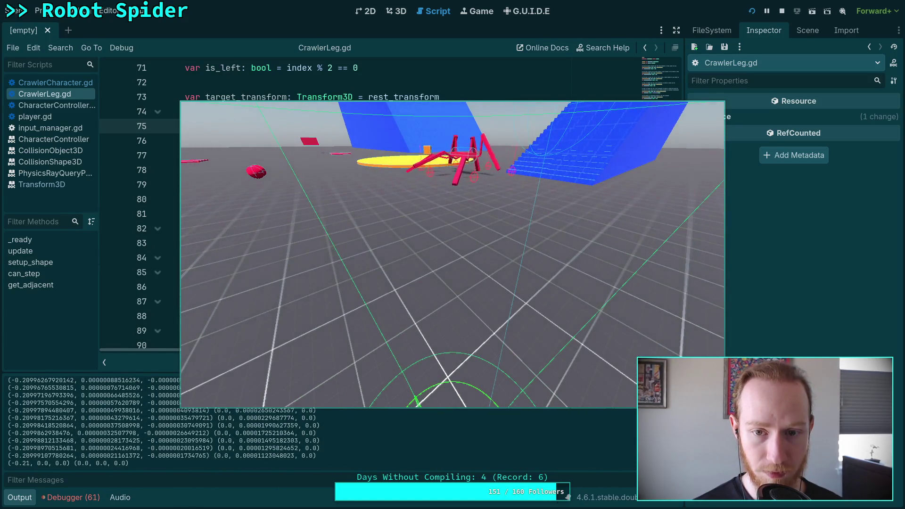
{"action": "key", "text": "F8"}
{"action": "key", "text": "F5"}
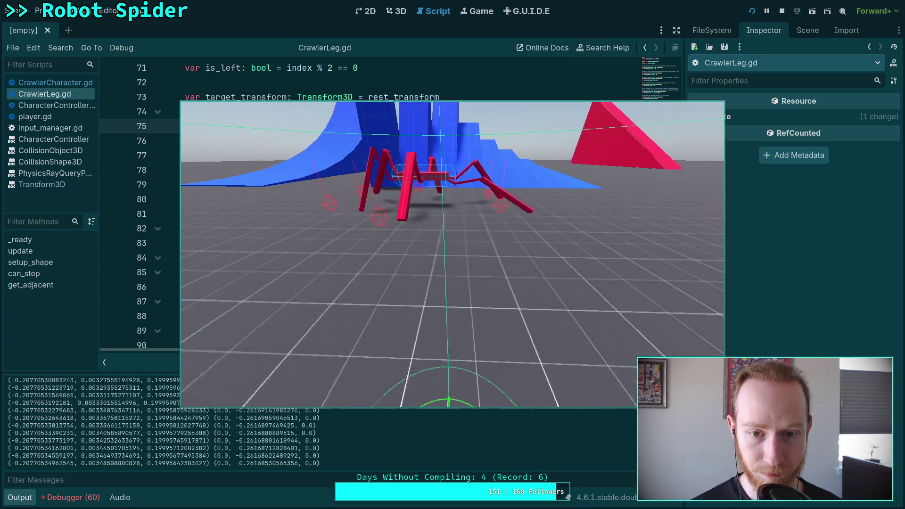
{"action": "key", "text": "F8"}
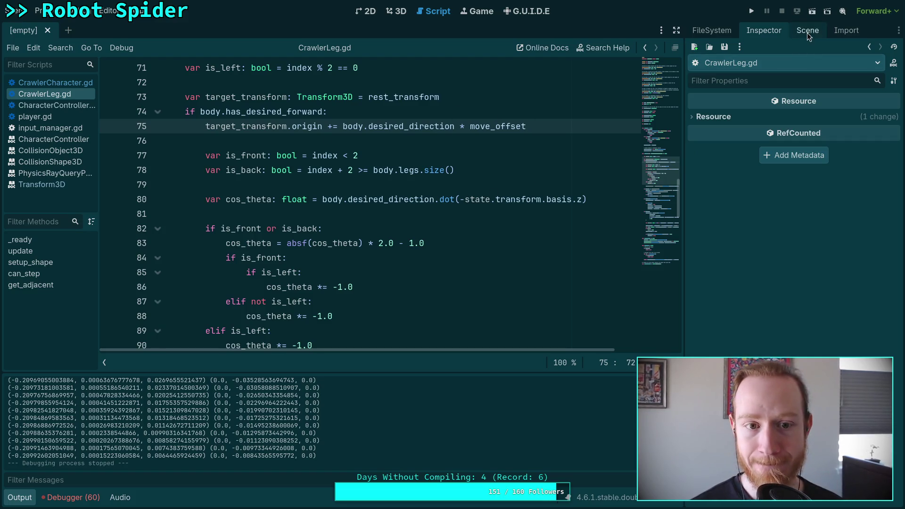
- Change the move_offset default on line 21 from 0.2 to 0.7
{"action": "left_click", "coordinate": [666, 86]}
{"action": "left_click_drag", "start_coordinate": [666, 86], "coordinate": [665, 87]}
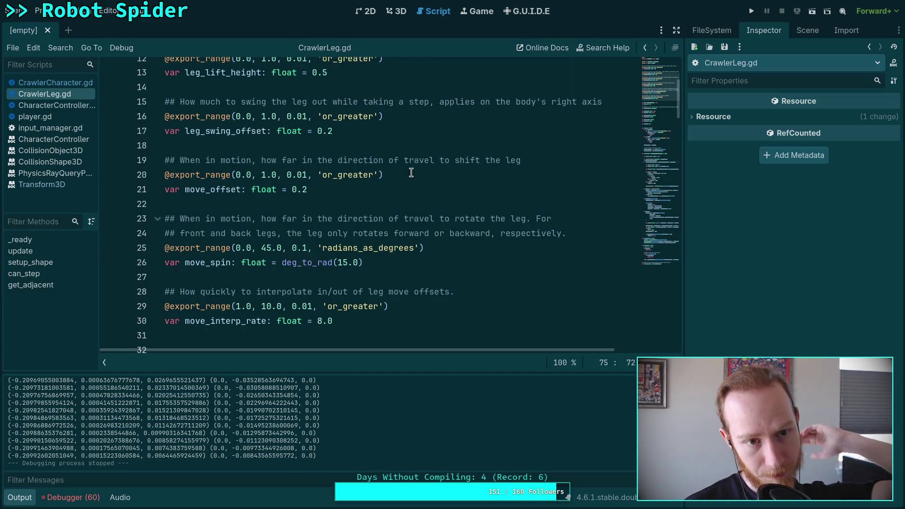
{"action": "scroll", "coordinate": [419, 168], "scroll_direction": "up", "scroll_amount": 3}
{"action": "scroll", "coordinate": [365, 188], "scroll_direction": "down", "scroll_amount": 1}
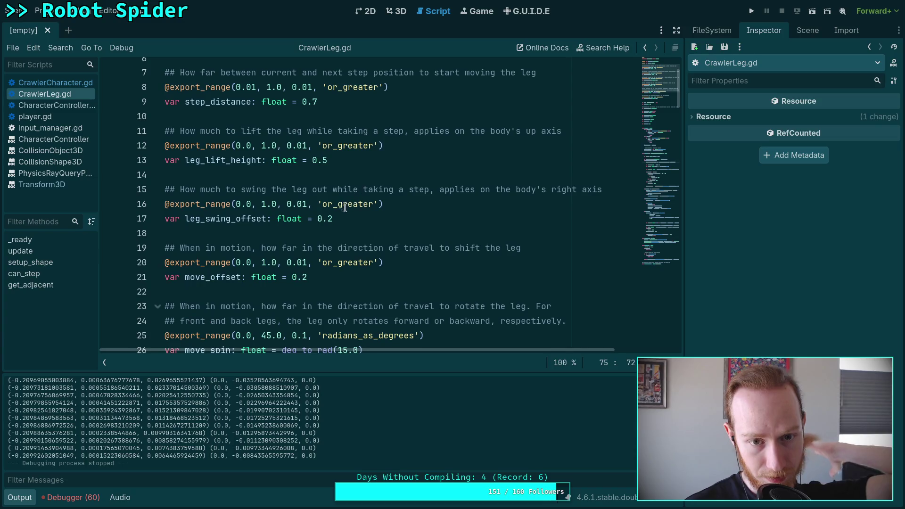
{"action": "left_click", "coordinate": [308, 278]}
{"action": "type", "text": "7"}
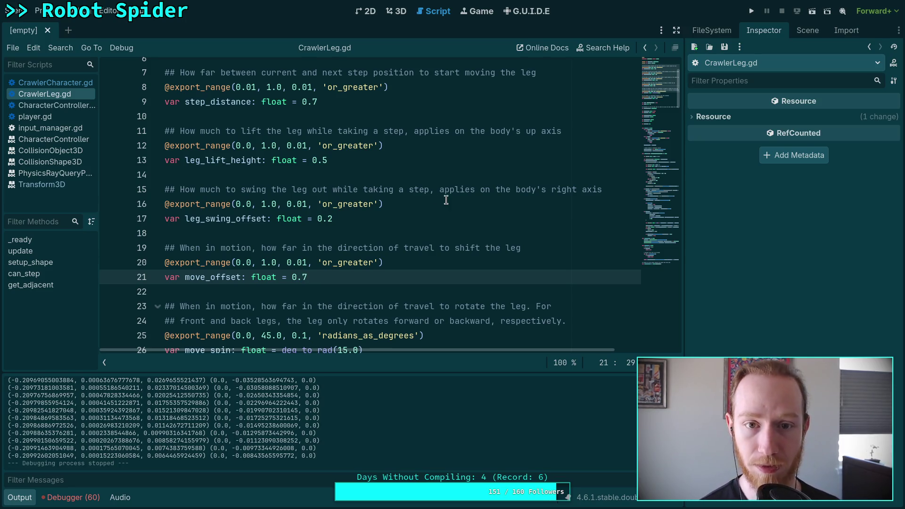
- Test-walk the spider with move_offset 0.7, lower it to 0.5, and run the game again
{"action": "left_click", "coordinate": [752, 11]}
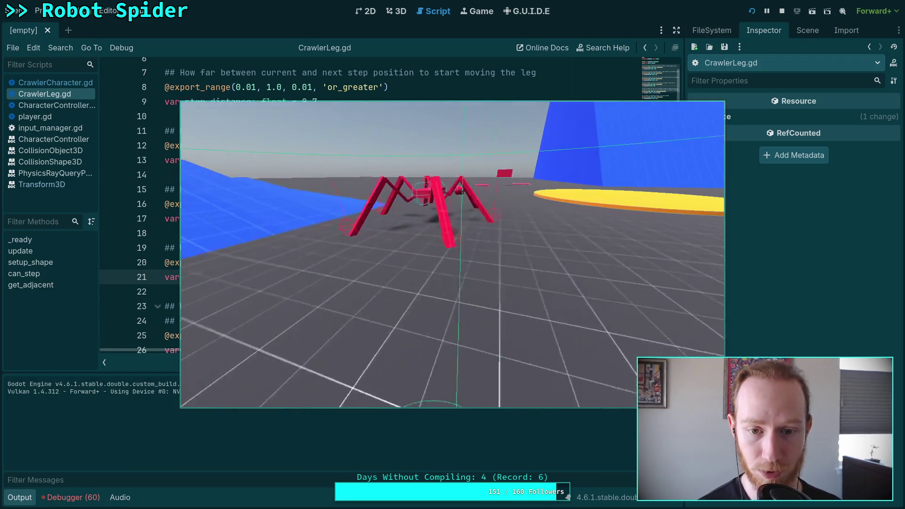
{"action": "key", "text": "w"}
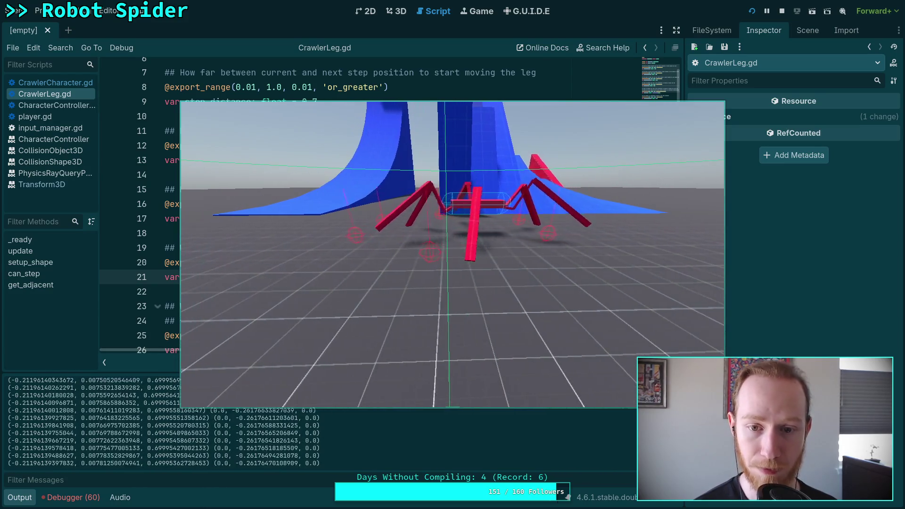
{"action": "key", "text": "F8"}
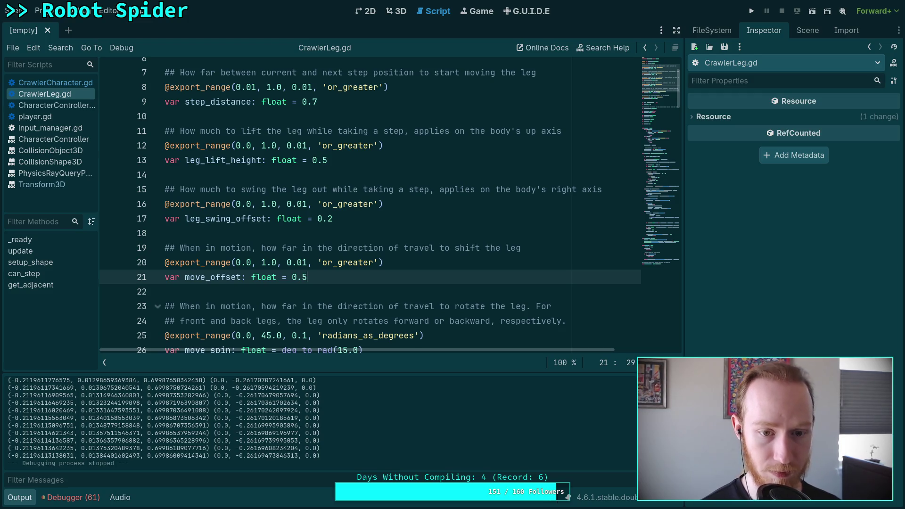
{"action": "left_click", "coordinate": [751, 11]}
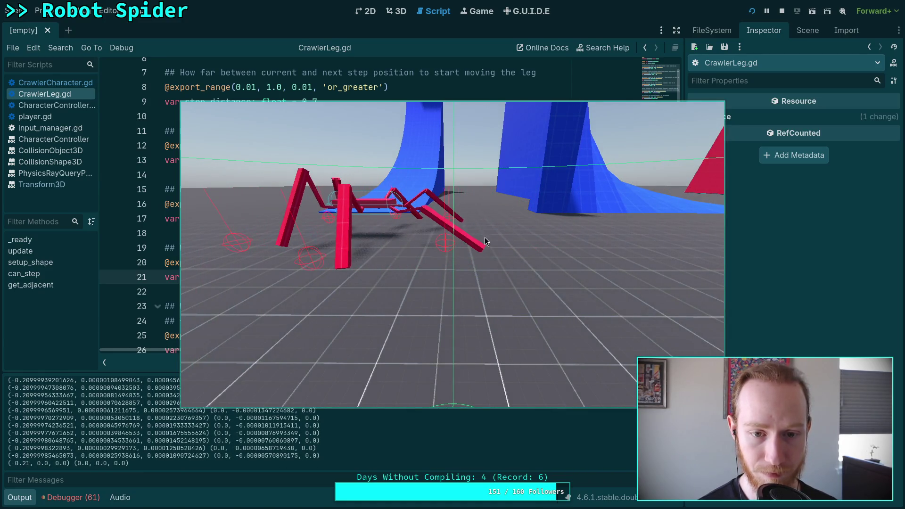
{"action": "left_click", "coordinate": [782, 12]}
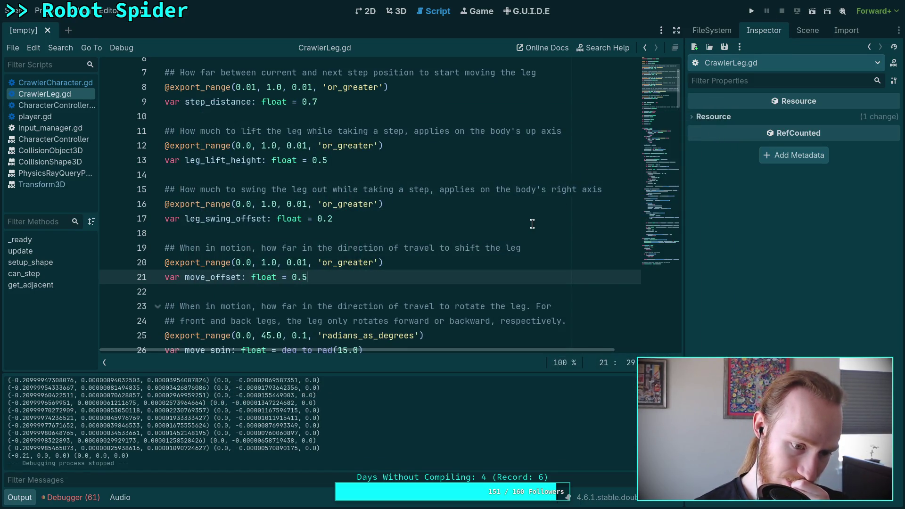
- Hide the Output panel and add ' or ' after body.has_desired_forward on line 74
{"action": "left_click", "coordinate": [22, 499]}
{"action": "scroll", "coordinate": [349, 302], "scroll_direction": "down", "scroll_amount": 5}
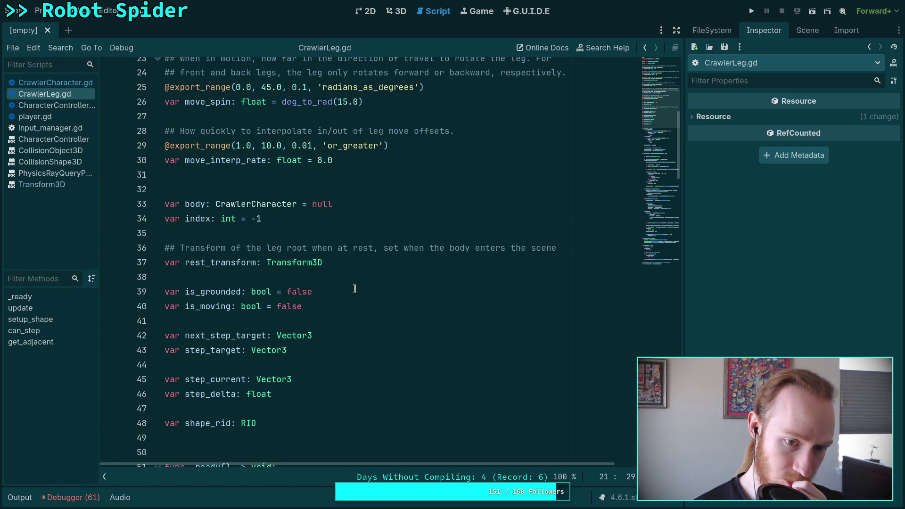
{"action": "scroll", "coordinate": [355, 289], "scroll_direction": "down", "scroll_amount": 2}
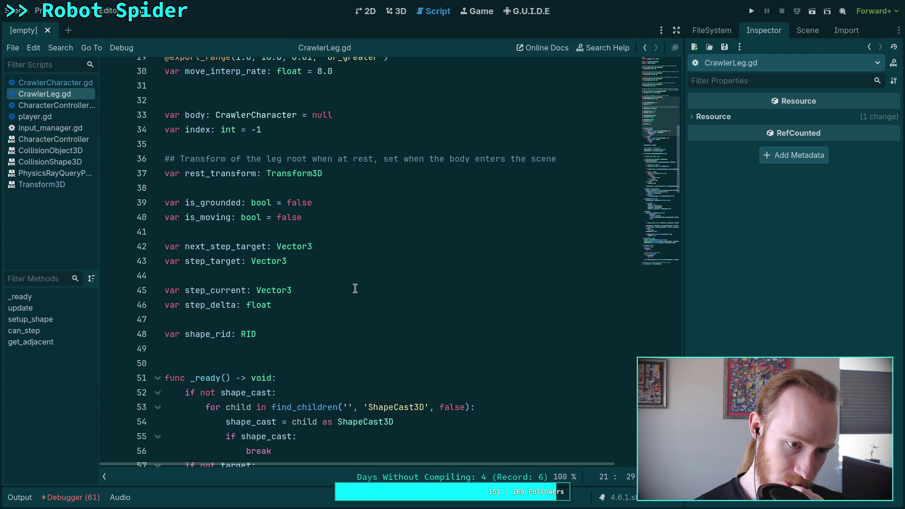
{"action": "scroll", "coordinate": [355, 288], "scroll_direction": "down", "scroll_amount": 13}
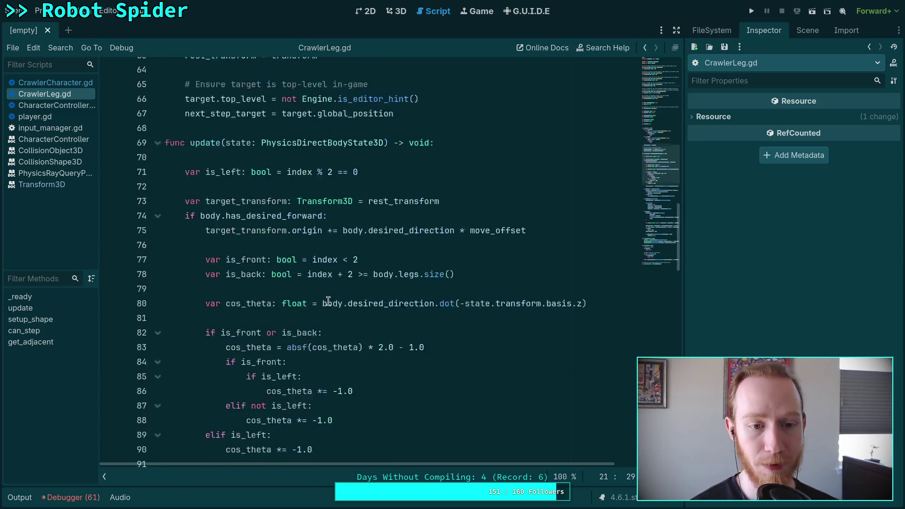
{"action": "left_click", "coordinate": [323, 140]}
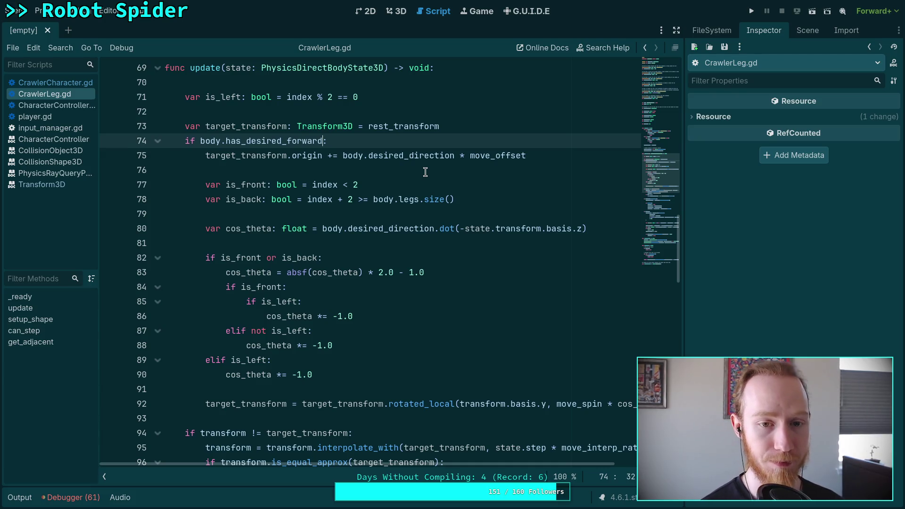
{"action": "type", "text": "or"}
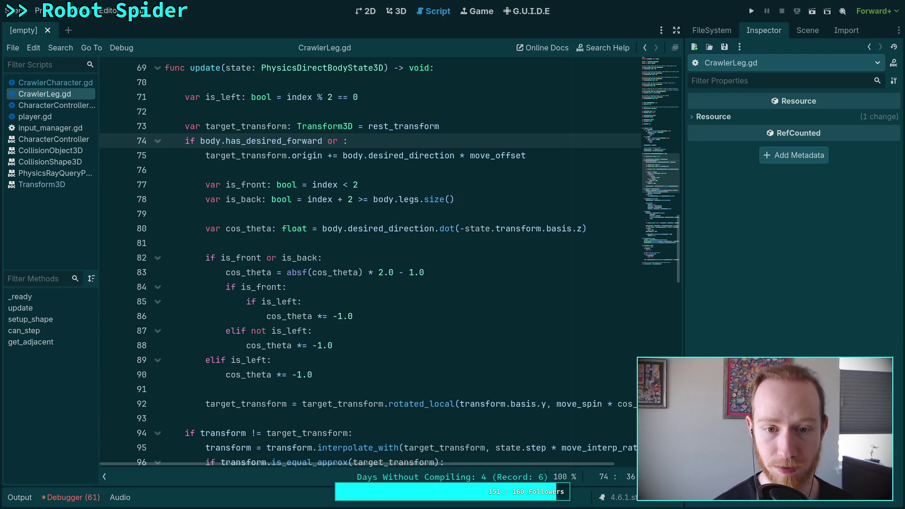
- Review desired_direction and the speed-clamping term on line 114, then return to line 74
{"action": "double_click", "coordinate": [388, 228]}
{"action": "scroll", "coordinate": [424, 368], "scroll_direction": "down", "scroll_amount": 1}
{"action": "scroll", "coordinate": [424, 367], "scroll_direction": "down", "scroll_amount": 2}
{"action": "mouse_move", "coordinate": [486, 461]}
{"action": "left_mouse_down"}
{"action": "mouse_move", "coordinate": [589, 464]}
{"action": "mouse_move", "coordinate": [528, 465]}
{"action": "left_mouse_up"}
{"action": "scroll", "coordinate": [471, 384], "scroll_direction": "down", "scroll_amount": 4}
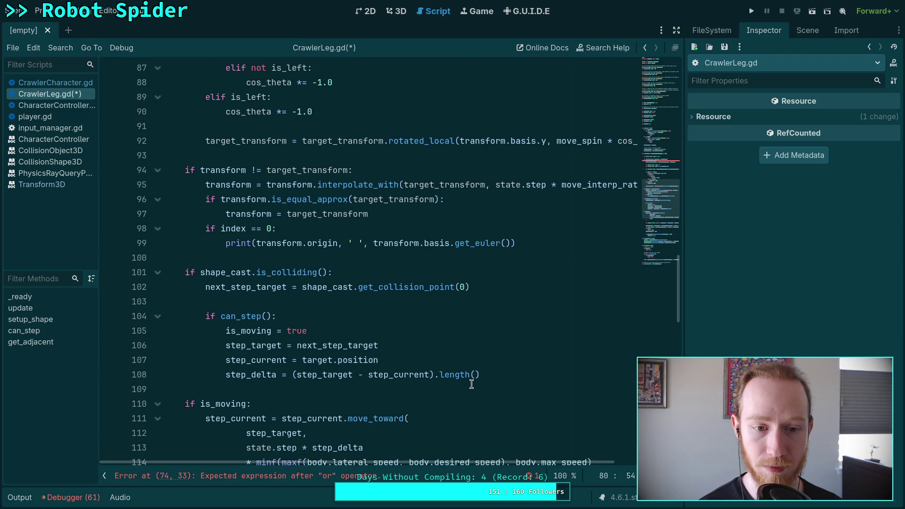
{"action": "scroll", "coordinate": [472, 384], "scroll_direction": "down", "scroll_amount": 4}
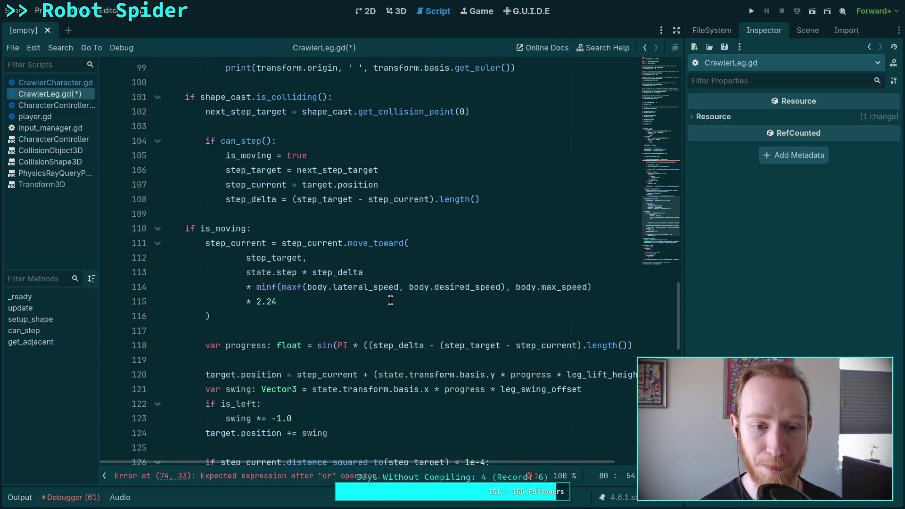
{"action": "left_click_drag", "start_coordinate": [594, 289], "coordinate": [246, 287]}
{"action": "scroll", "coordinate": [339, 321], "scroll_direction": "up", "scroll_amount": 5}
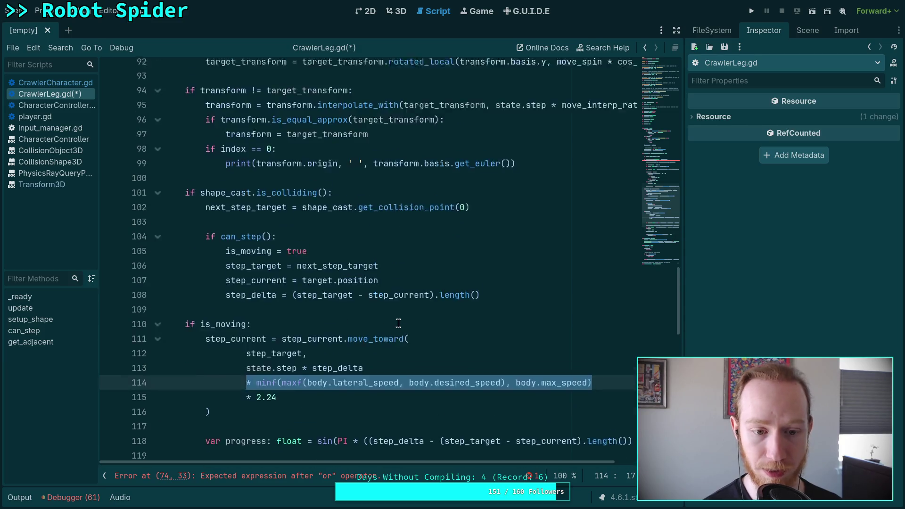
{"action": "scroll", "coordinate": [367, 348], "scroll_direction": "down", "scroll_amount": 4}
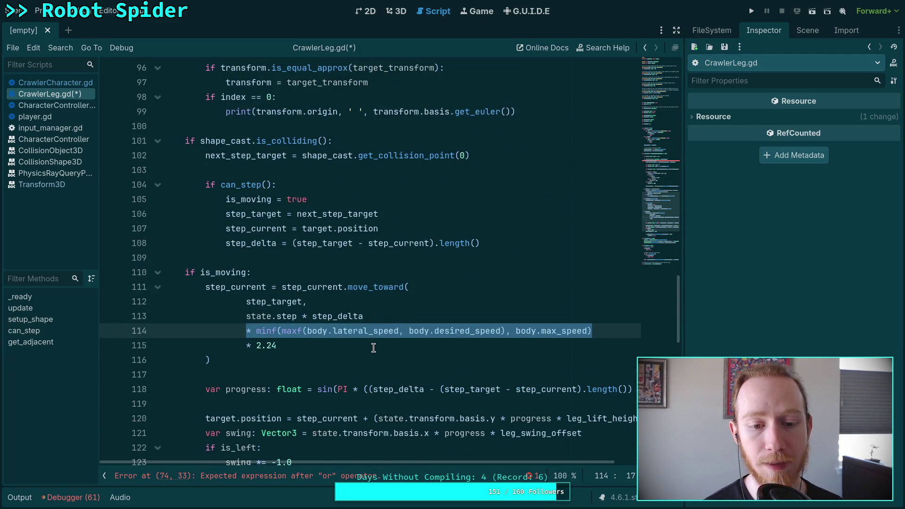
{"action": "scroll", "coordinate": [408, 340], "scroll_direction": "up", "scroll_amount": 9}
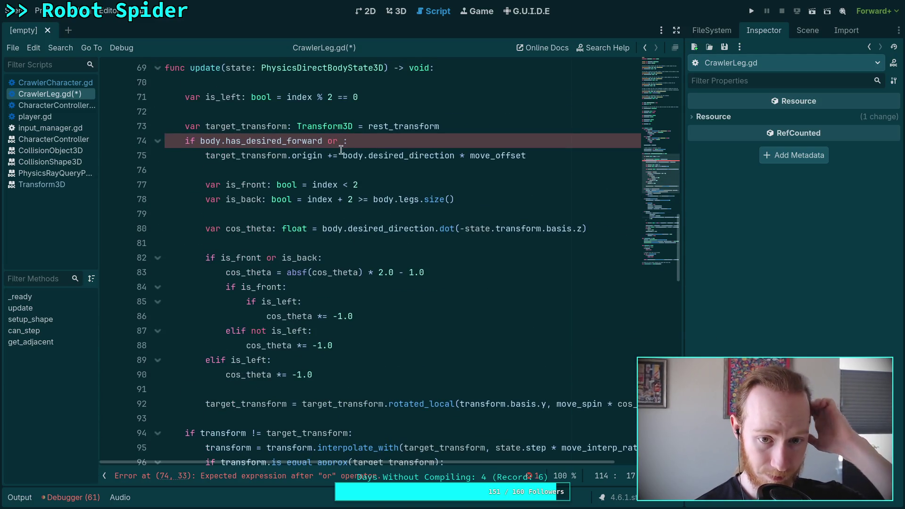
{"action": "left_click", "coordinate": [343, 140]}
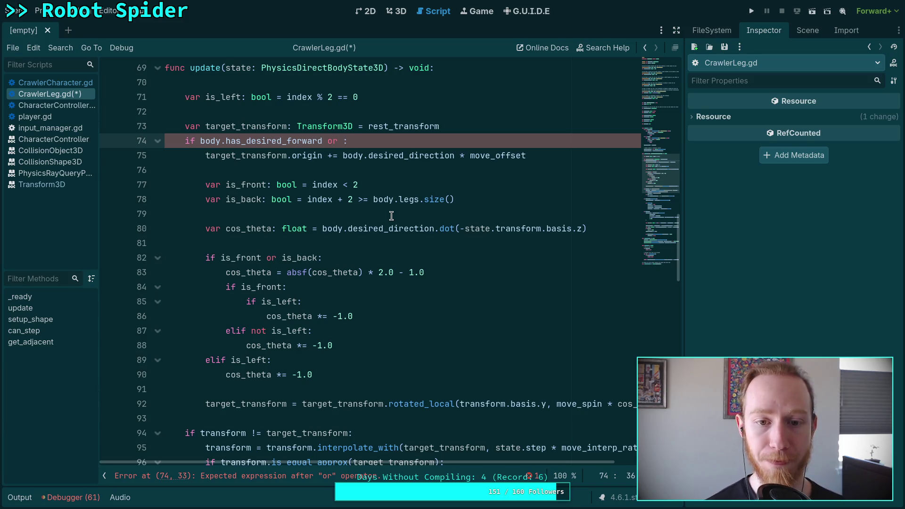
- Append 'body.ground_rel_con_velocity.slide(state.transform.basis.y)' to the or clause on line 74
{"action": "left_click_drag", "start_coordinate": [343, 155], "coordinate": [460, 156]}
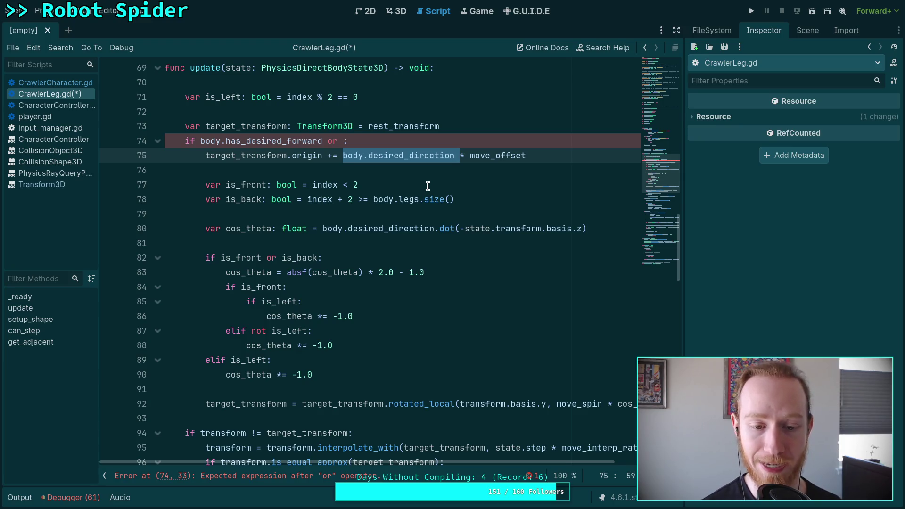
{"action": "key", "text": "Up"}
{"action": "key", "text": "Left"}
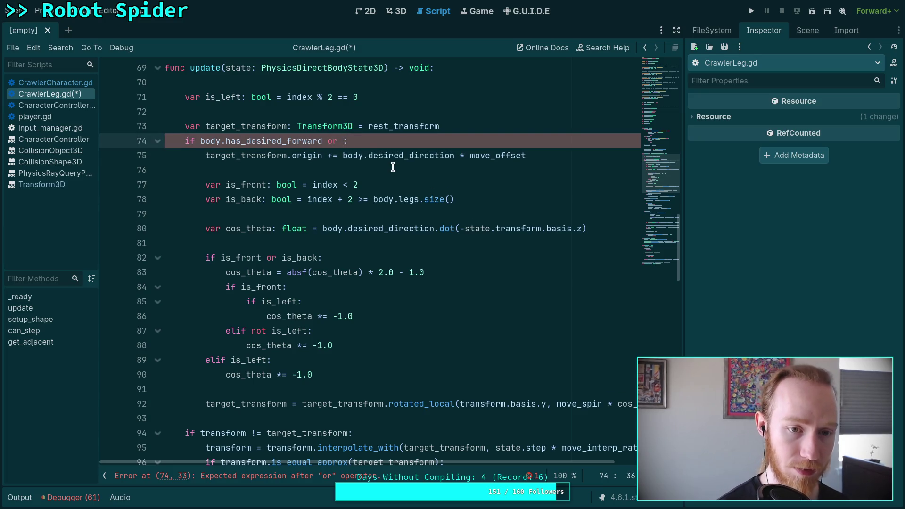
{"action": "type", "text": "body."}
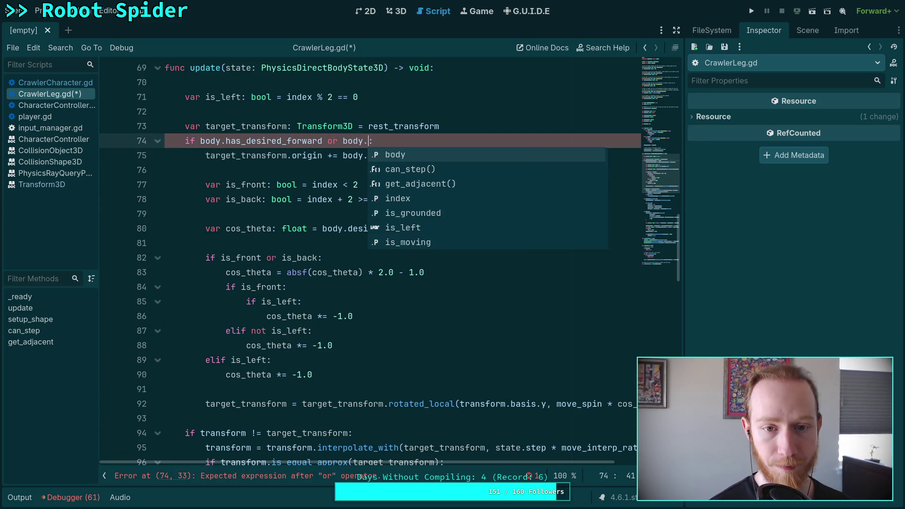
{"action": "type", "text": "grou"}
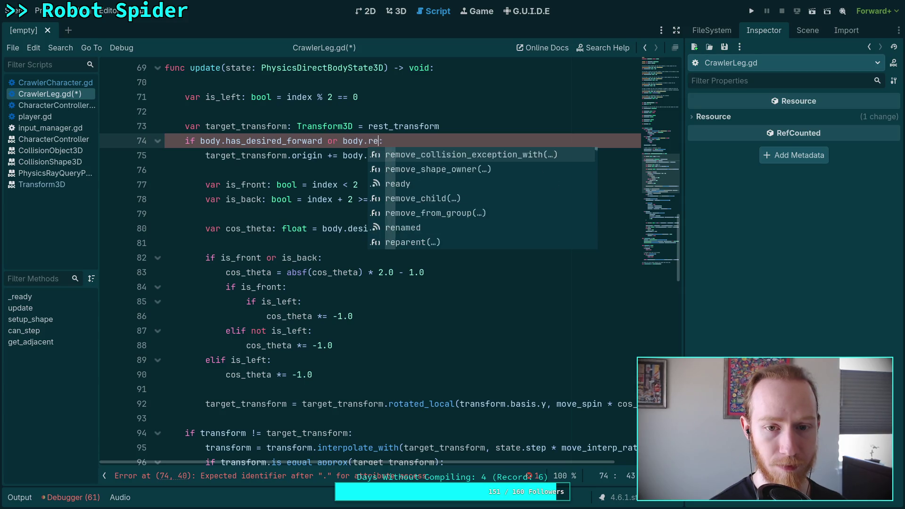
{"action": "key", "text": "Return"}
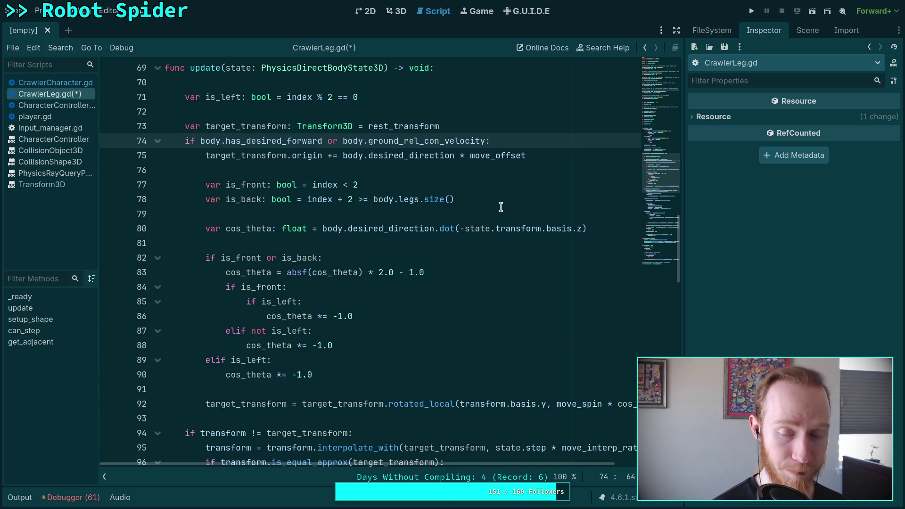
{"action": "type", "text": ".sl"}
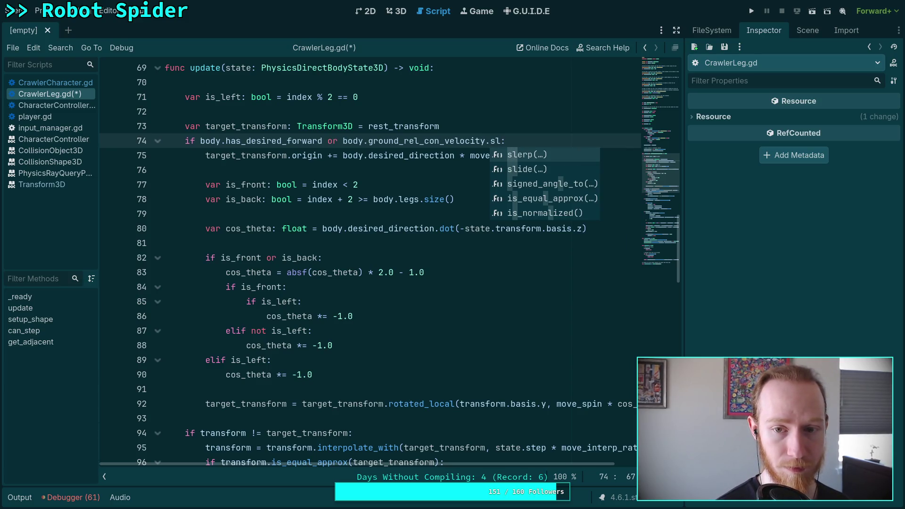
{"action": "key", "text": "Down"}
{"action": "key", "text": "Return"}
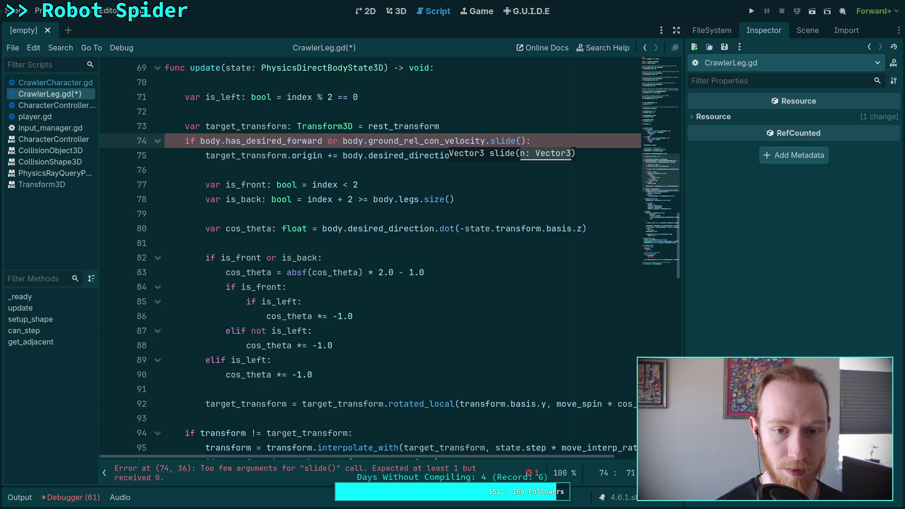
{"action": "type", "text": "state.transform"}
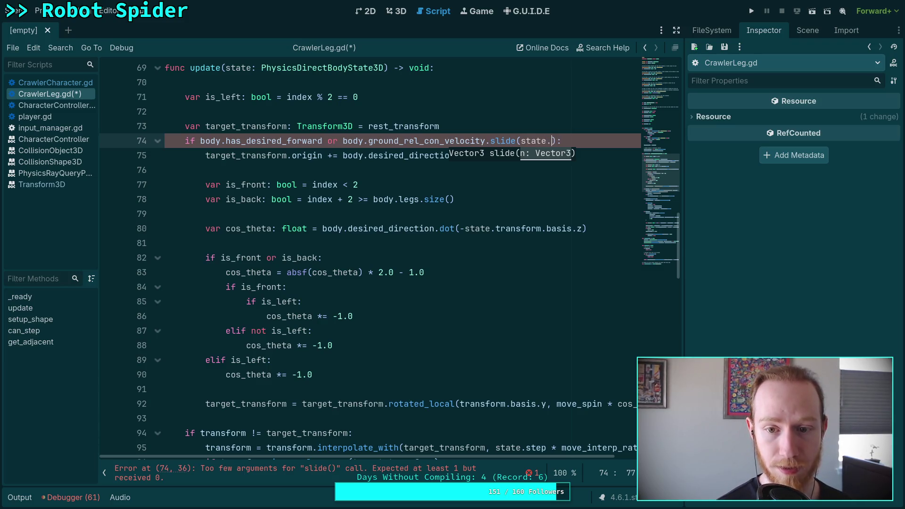
{"action": "type", "text": ".basis.y"}
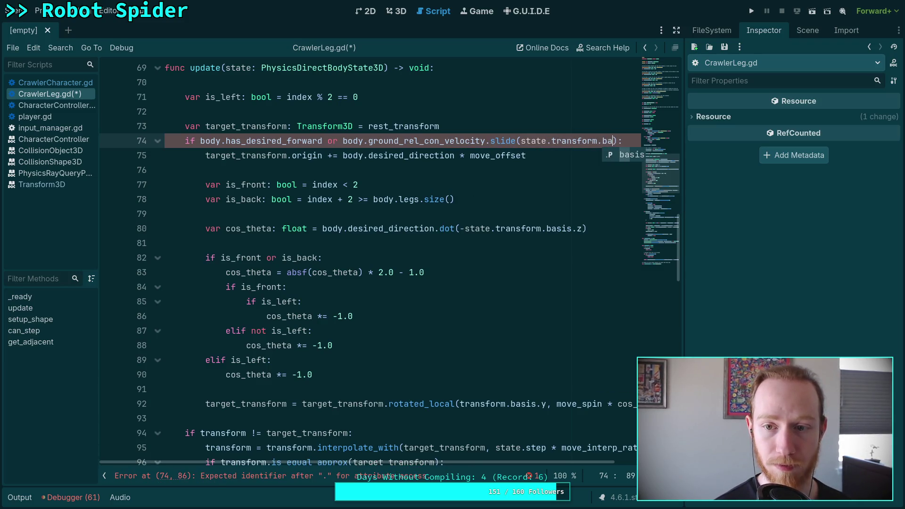
{"action": "type", "text": ")"}
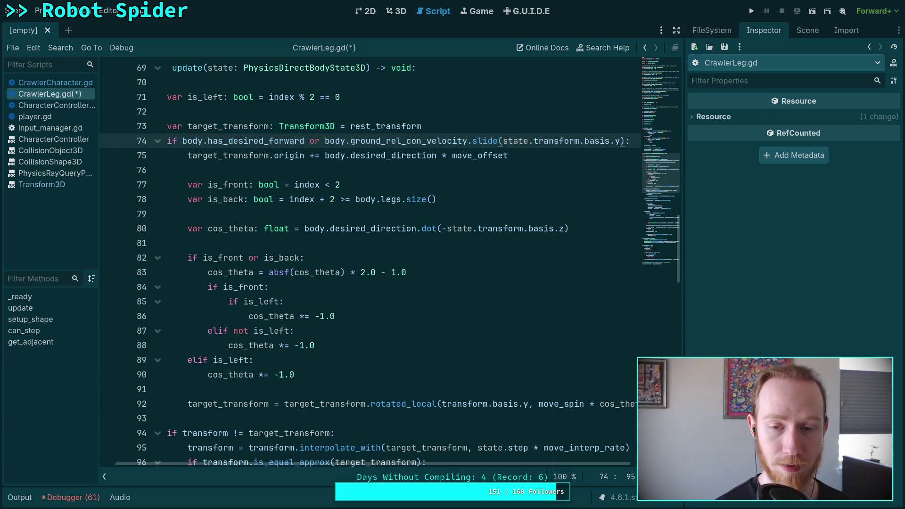
{"action": "key", "text": "BackSpace"}
- Negate that clause with 'not' and finish it with '.is_zero_approx()'
{"action": "left_click", "coordinate": [320, 141]}
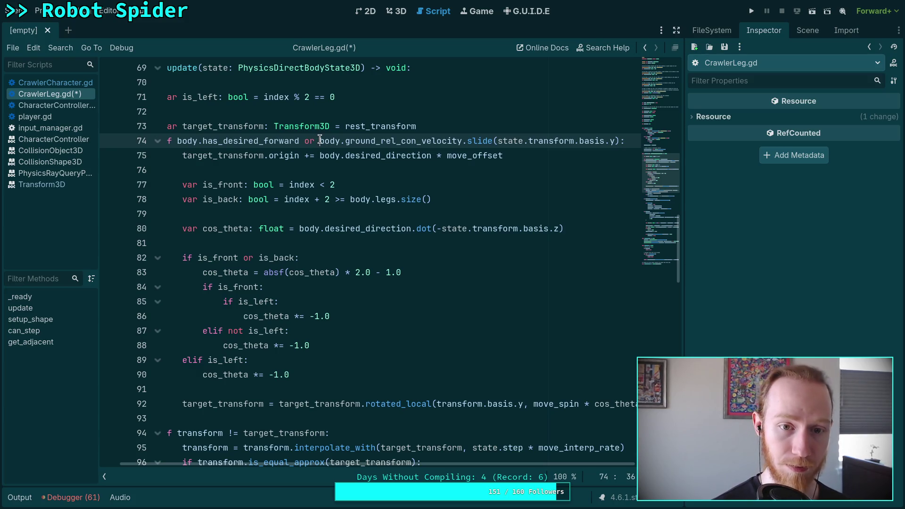
{"action": "type", "text": "not"}
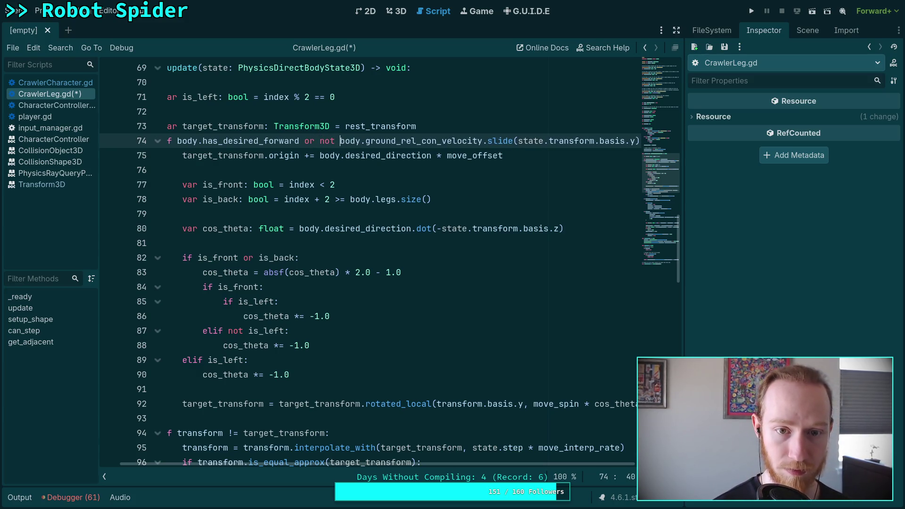
{"action": "scroll", "coordinate": [479, 465], "scroll_direction": "right", "scroll_amount": 2}
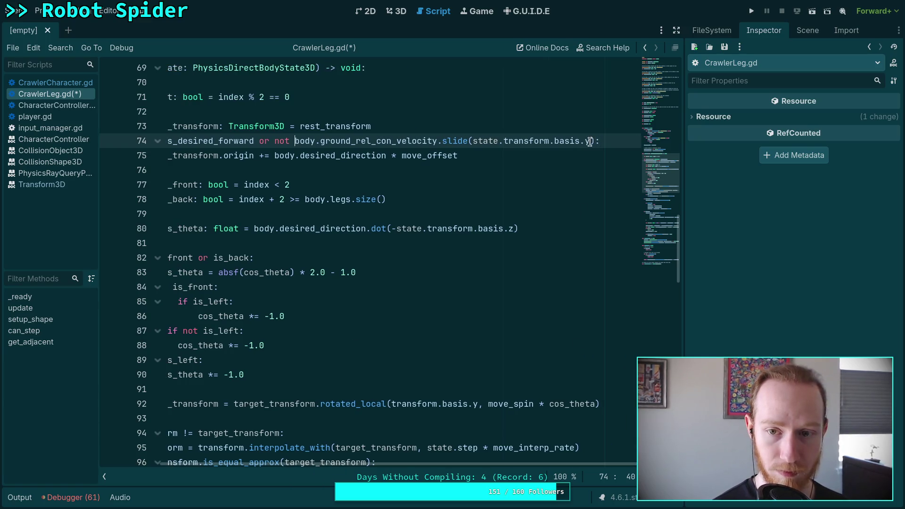
{"action": "left_click", "coordinate": [597, 141]}
{"action": "type", "text": "."}
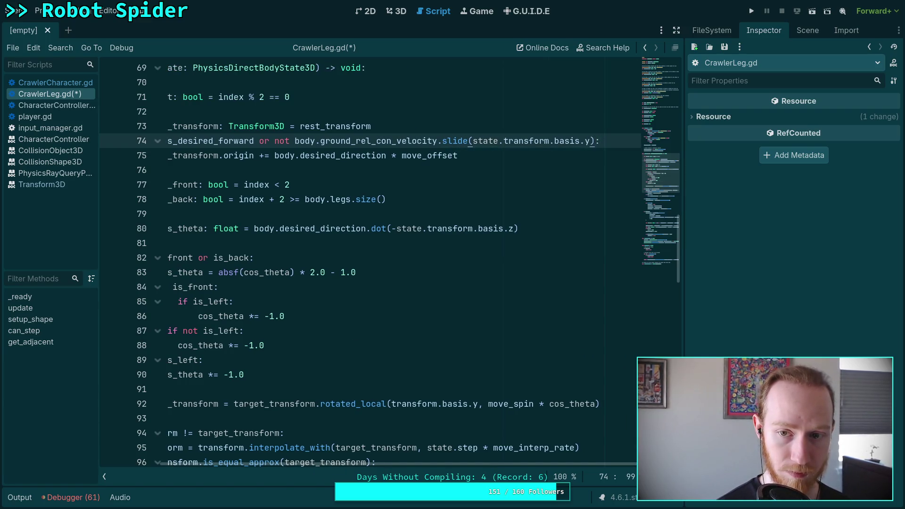
{"action": "type", "text": "is"}
{"action": "key", "text": "Down"}
{"action": "key", "text": "Down"}
{"action": "key", "text": "Down"}
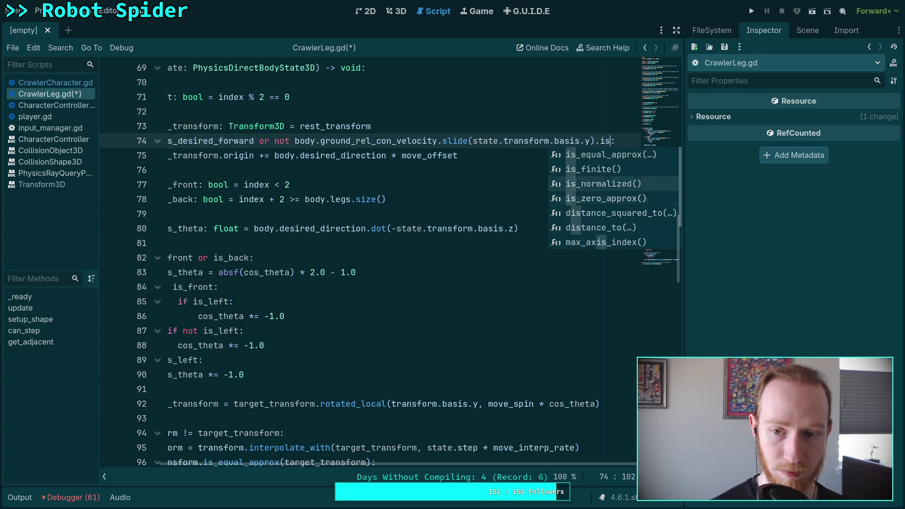
{"action": "key", "text": "Return"}
{"action": "left_click_drag", "start_coordinate": [481, 468], "coordinate": [387, 468]}
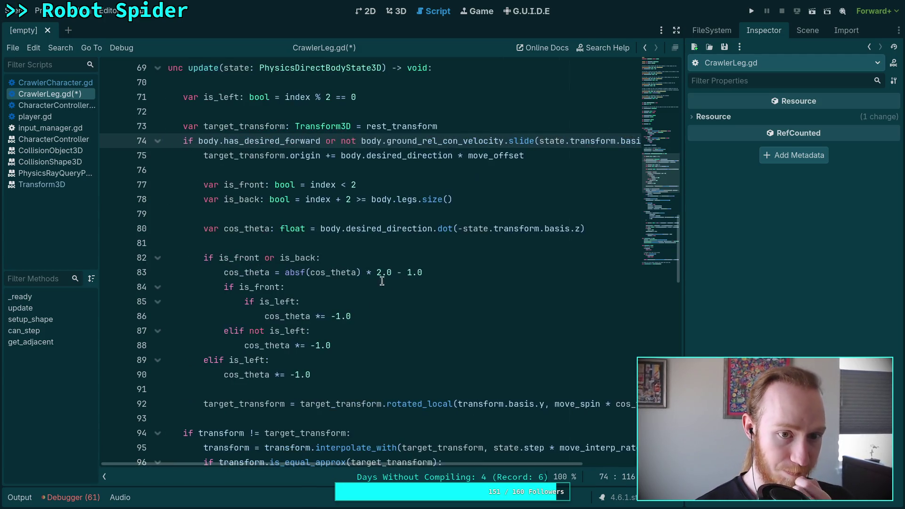
- Start a new 'var' line below the target_transform declaration on line 73
{"action": "double_click", "coordinate": [409, 155]}
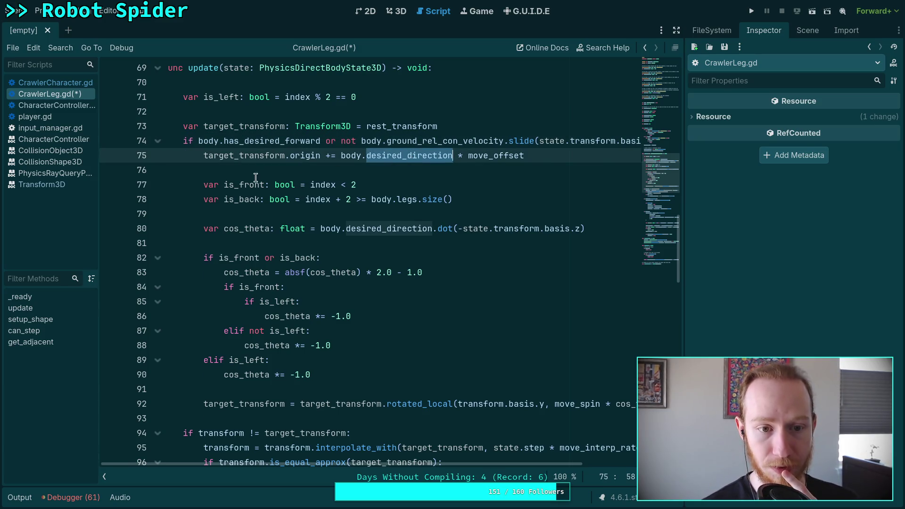
{"action": "scroll", "coordinate": [289, 269], "scroll_direction": "up", "scroll_amount": 1}
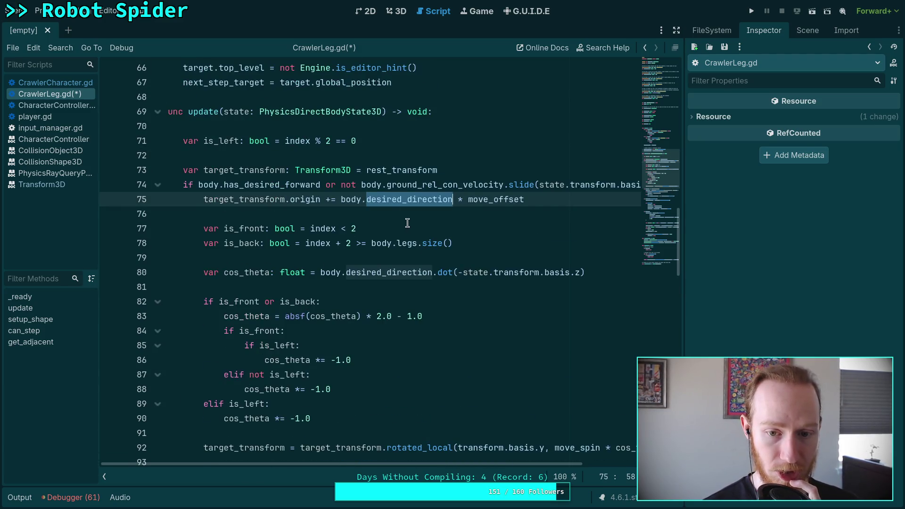
{"action": "left_click", "coordinate": [471, 173]}
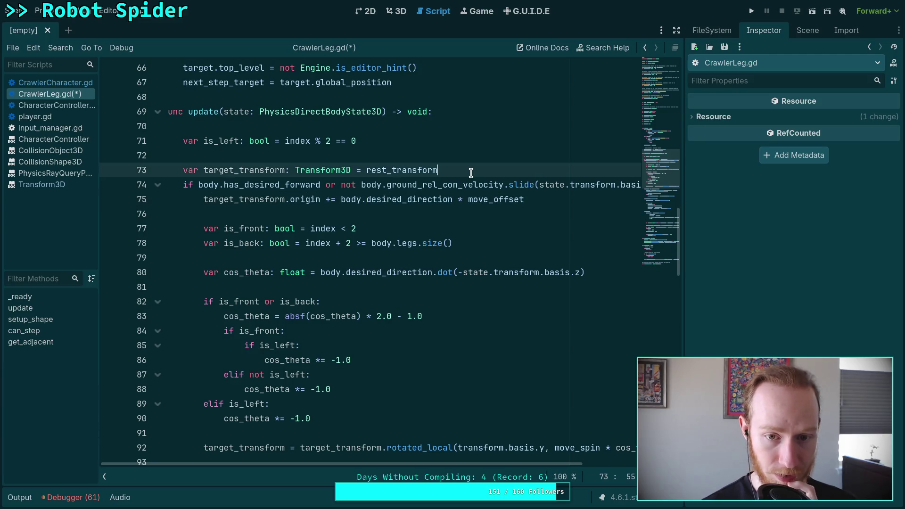
{"action": "key", "text": "Return"}
{"action": "type", "text": "var"}
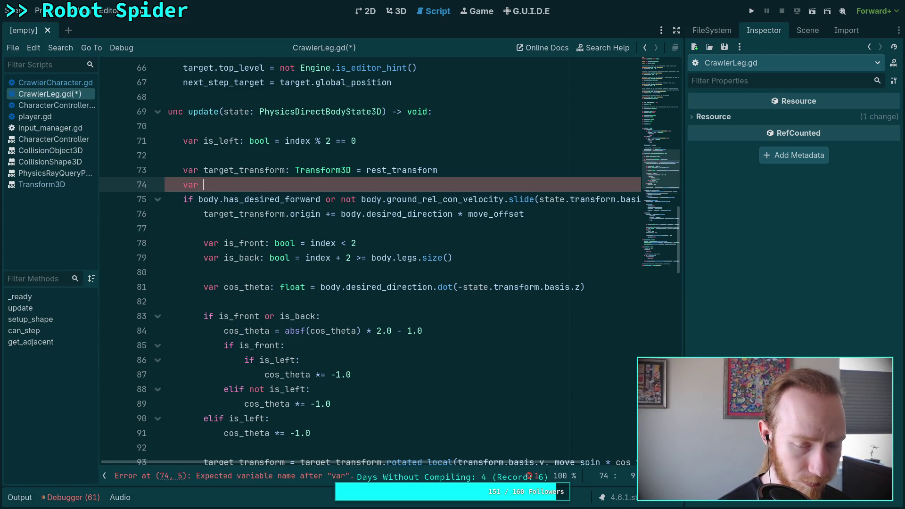
- Declare 'var forward_rate: Vector3' on line 74
{"action": "type", "text": "forward_dir: Vect"}
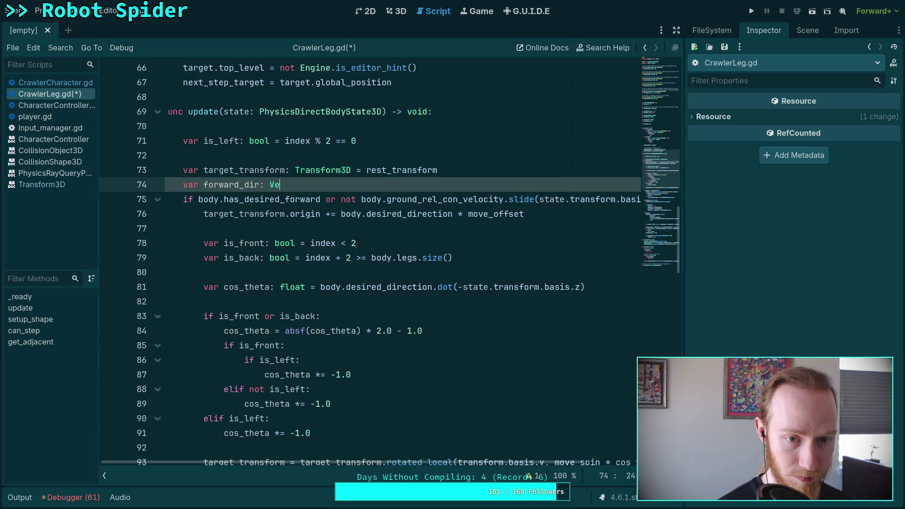
{"action": "key", "text": "BackSpace"}
{"action": "key", "text": "BackSpace"}
{"action": "key", "text": "BackSpace"}
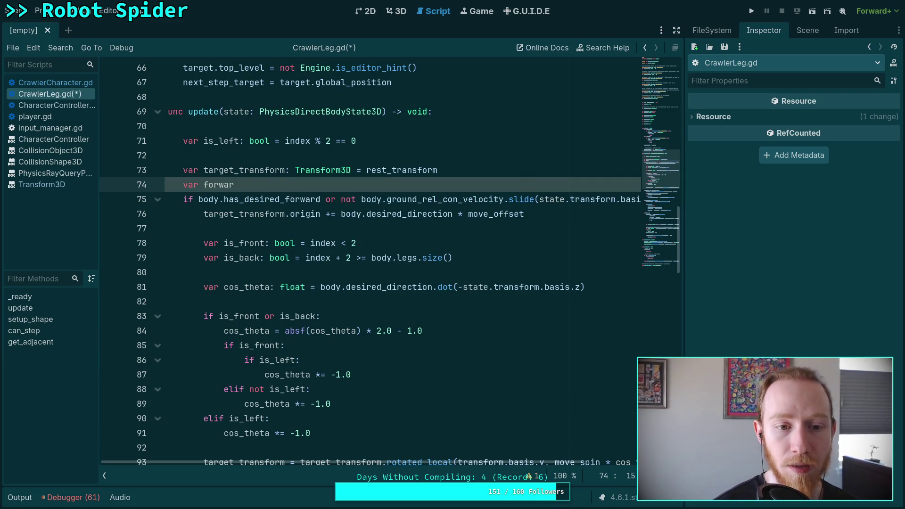
{"action": "type", "text": "d_dir_"}
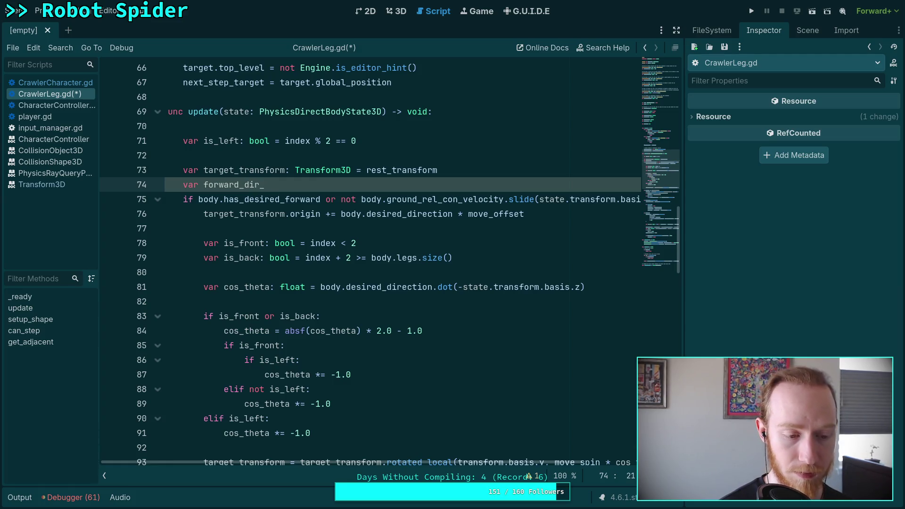
{"action": "key", "text": "BackSpace"}
{"action": "key", "text": "BackSpace"}
{"action": "key", "text": "BackSpace"}
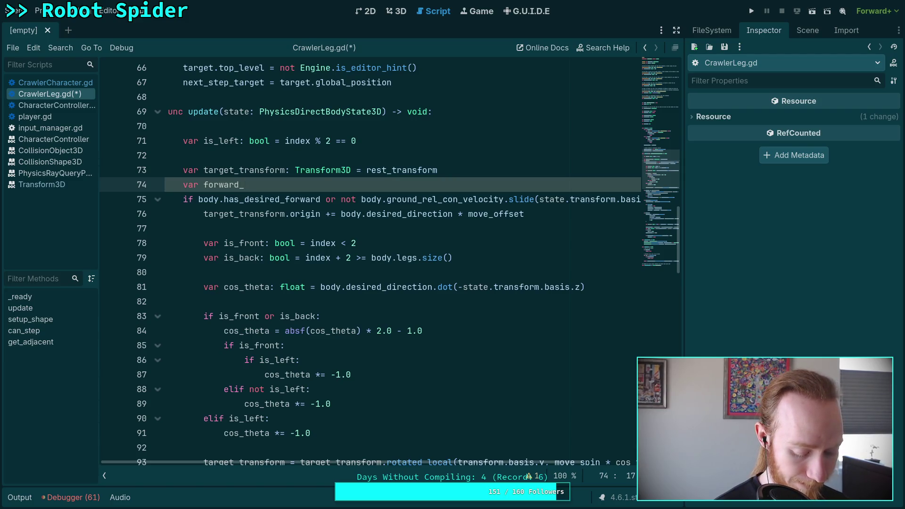
{"action": "type", "text": "rate"}
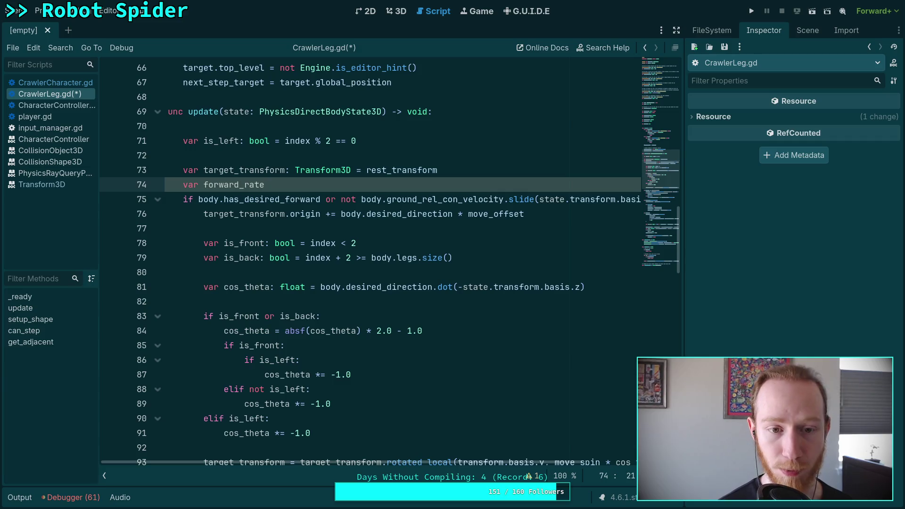
{"action": "key", "text": "BackSpace"}
{"action": "key", "text": "BackSpace"}
{"action": "key", "text": "BackSpace"}
{"action": "type", "text": "_rate: Vc"}
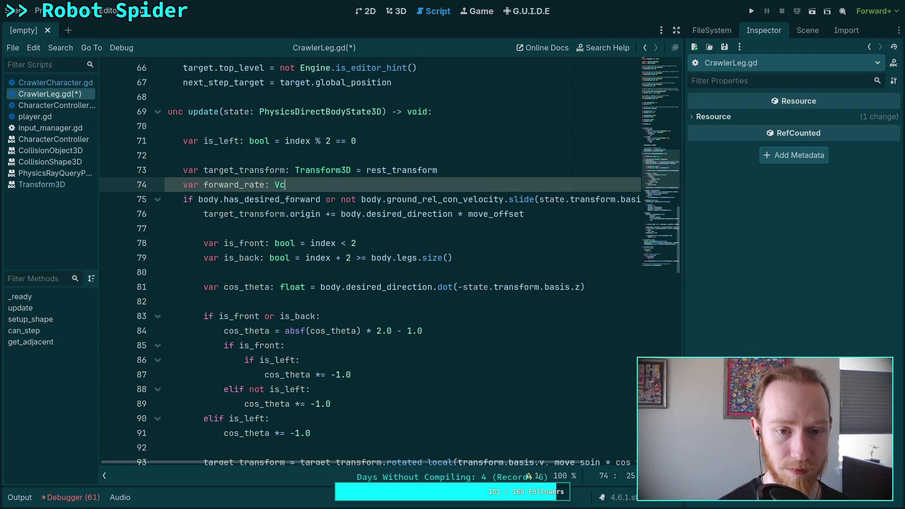
{"action": "key", "text": "BackSpace"}
{"action": "type", "text": "ector3"}
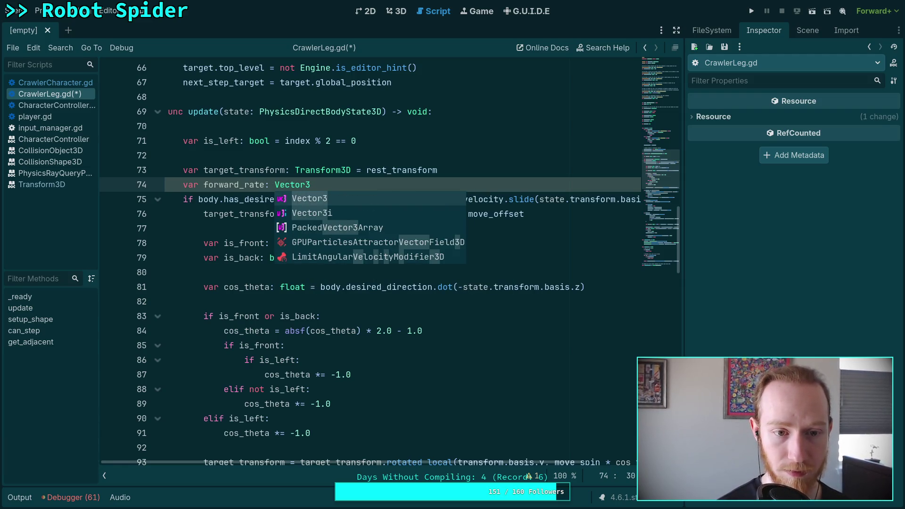
{"action": "key", "text": "Return"}
- Begin an 'if body.has_desired_forward or' line beneath the forward_rate declaration
{"action": "key", "text": "Return"}
{"action": "type", "text": "if body.has"}
{"action": "key", "text": "Return"}
{"action": "type", "text": "orward or"}
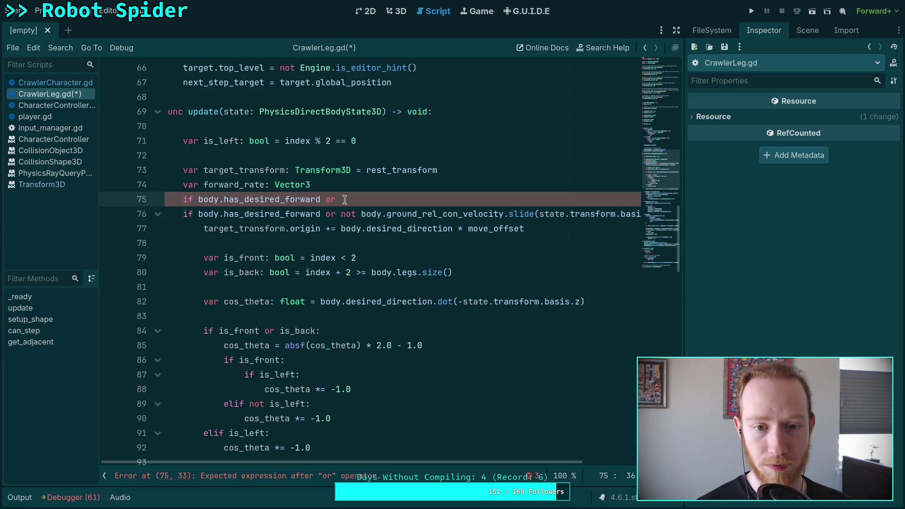
- End line 75's if with a colon and set forward_rate = body.desired_direction inside it
{"action": "mouse_move", "coordinate": [340, 199]}
{"action": "left_mouse_down"}
{"action": "mouse_move", "coordinate": [321, 201]}
{"action": "mouse_move", "coordinate": [636, 215]}
{"action": "left_mouse_up"}
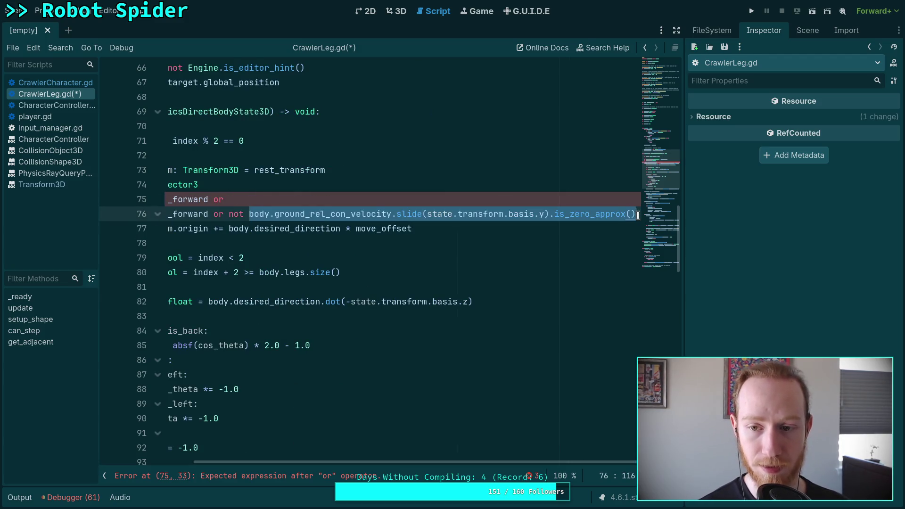
{"action": "left_click_drag", "start_coordinate": [532, 463], "coordinate": [437, 463]}
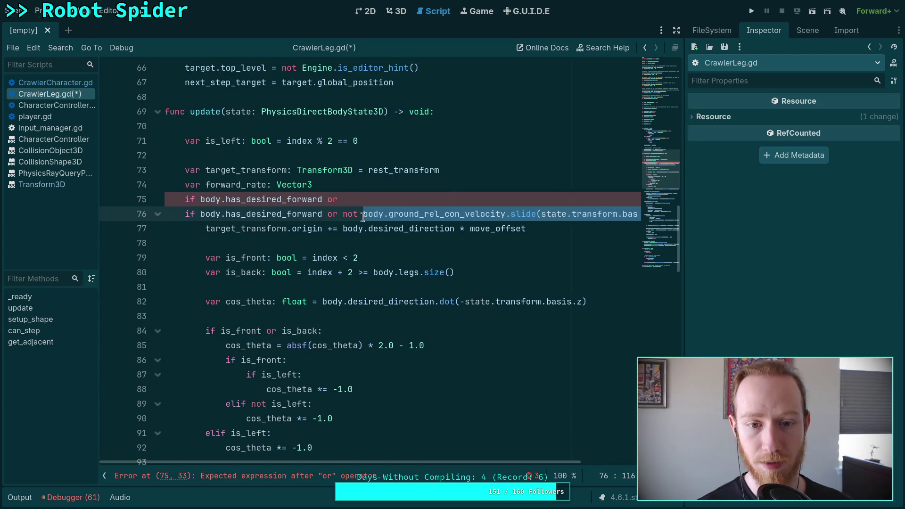
{"action": "left_click", "coordinate": [357, 199]}
{"action": "left_click_drag", "start_coordinate": [357, 199], "coordinate": [323, 200]}
{"action": "key", "text": "BackSpace"}
{"action": "type", "text": ":"}
{"action": "key", "text": "Return"}
{"action": "type", "text": "forward_rate"}
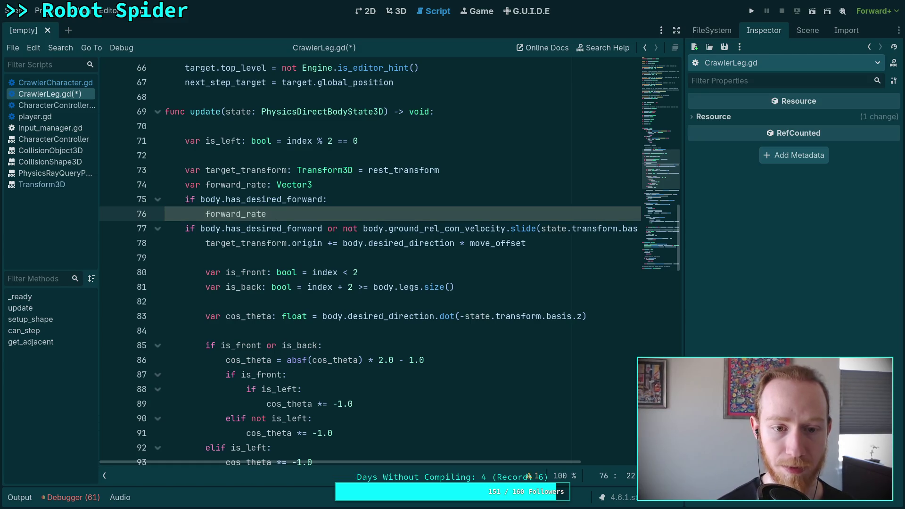
{"action": "type", "text": " = body.des"}
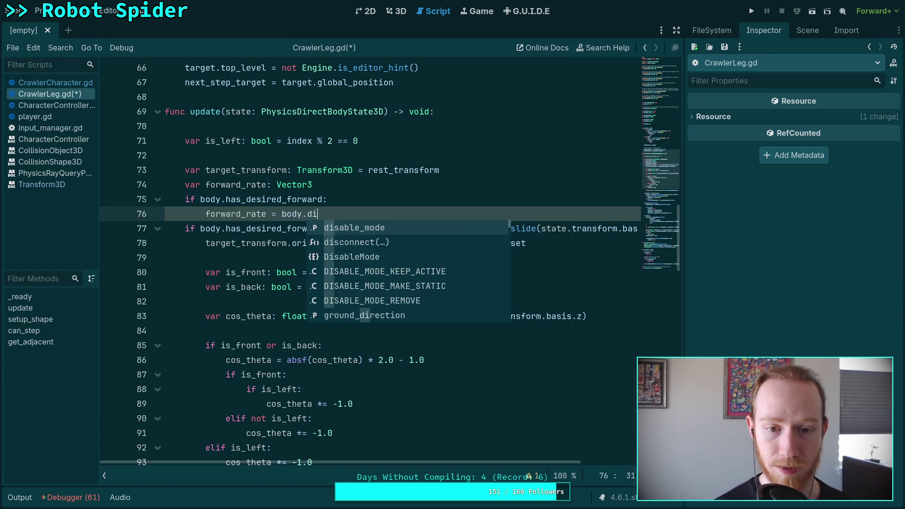
{"action": "key", "text": "Down"}
{"action": "key", "text": "Return"}
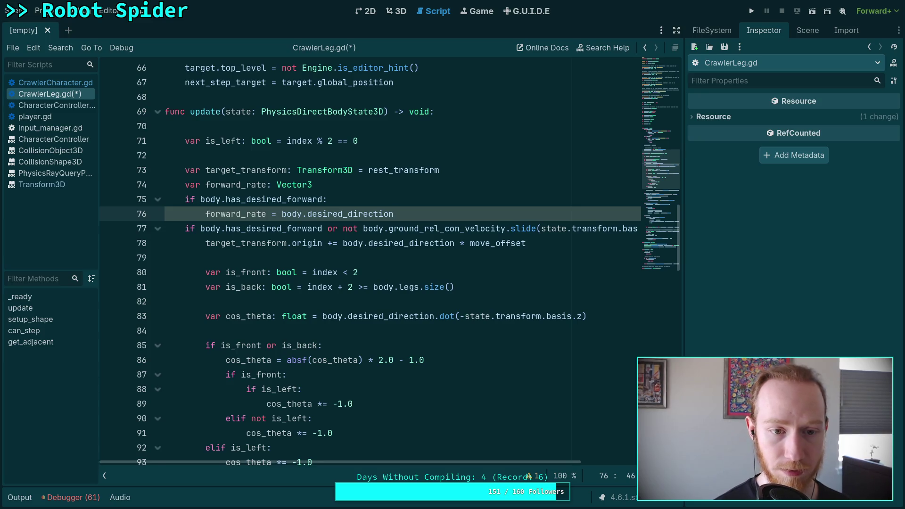
- Add an else block and begin declaring 'var rel_ground: Vector3 ='
{"action": "key", "text": "Return"}
{"action": "key", "text": "BackSpace"}
{"action": "type", "text": "el"}
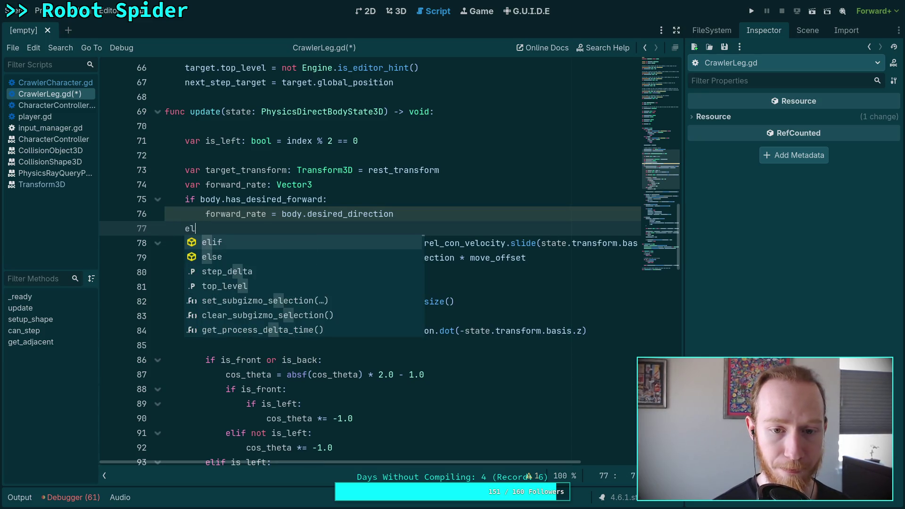
{"action": "type", "text": "se:"}
{"action": "key", "text": "Return"}
{"action": "key", "text": "Up"}
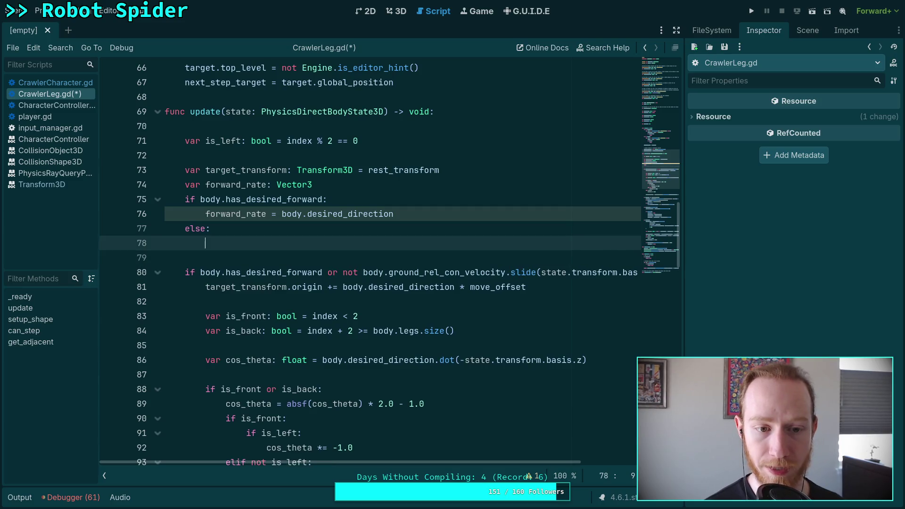
{"action": "type", "text": "var "}
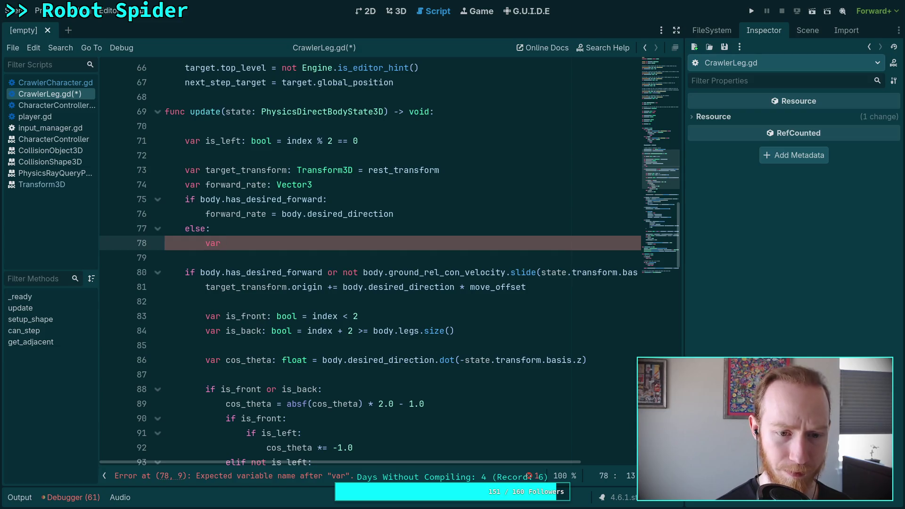
{"action": "type", "text": "ground_"}
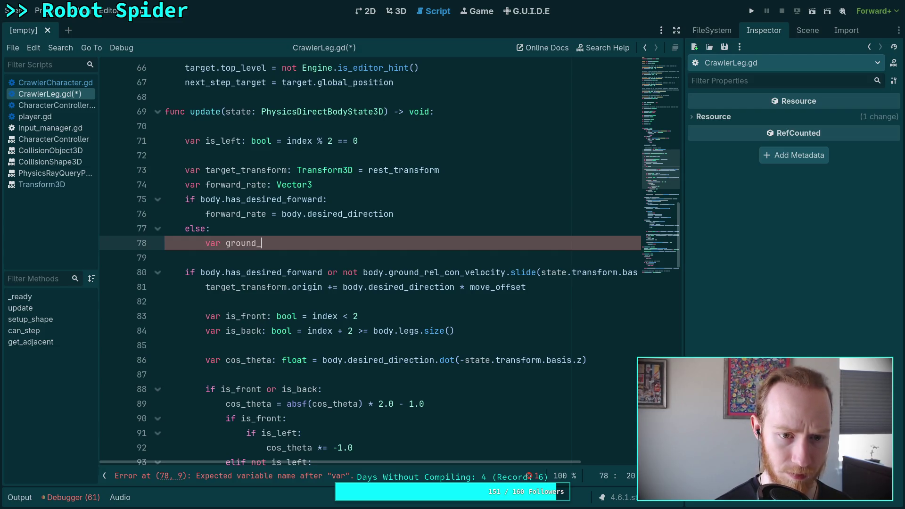
{"action": "type", "text": "ve"}
{"action": "key", "text": "BackSpace"}
{"action": "key", "text": "BackSpace"}
{"action": "key", "text": "BackSpace"}
{"action": "type", "text": "rel_ground;"}
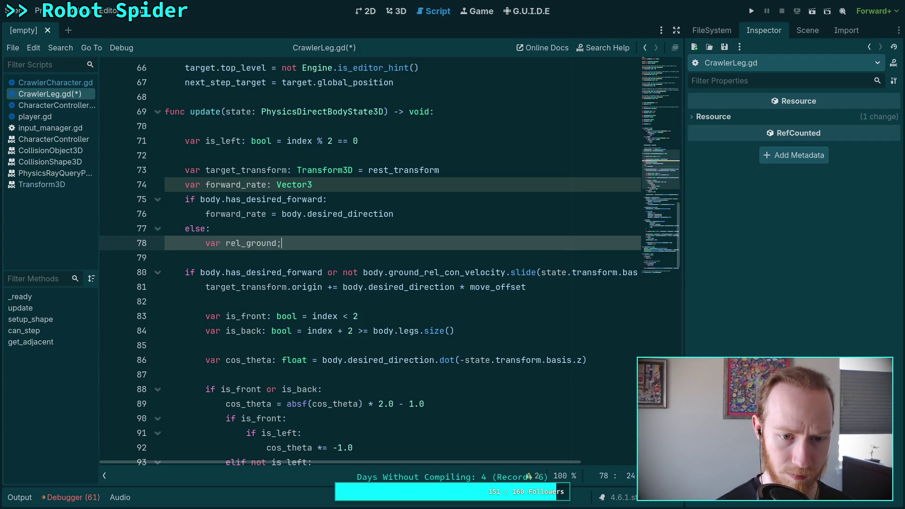
{"action": "key", "text": "BackSpace"}
{"action": "type", "text": ": Ve"}
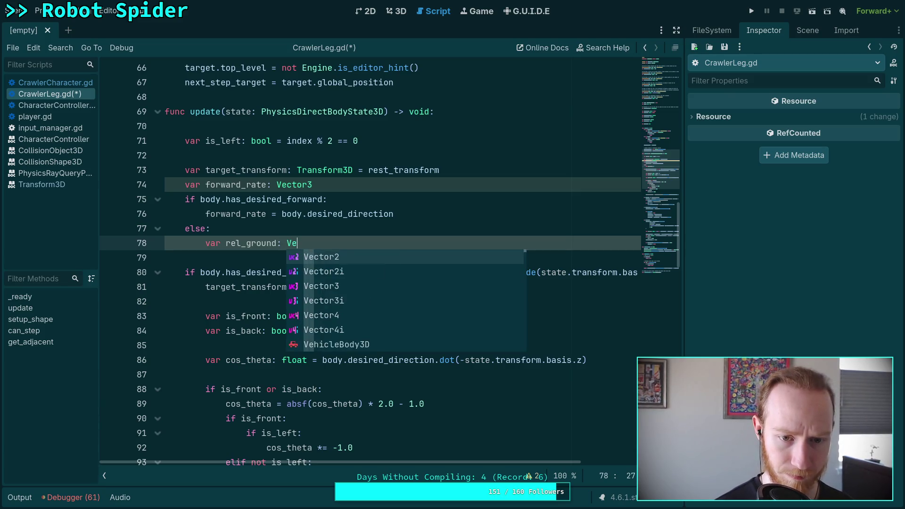
{"action": "type", "text": "ctor3 ="}
- Move the ground velocity slide expression into rel_ground and add 'if not rel_ground.is_zero_approx():'
{"action": "left_click", "coordinate": [421, 215]}
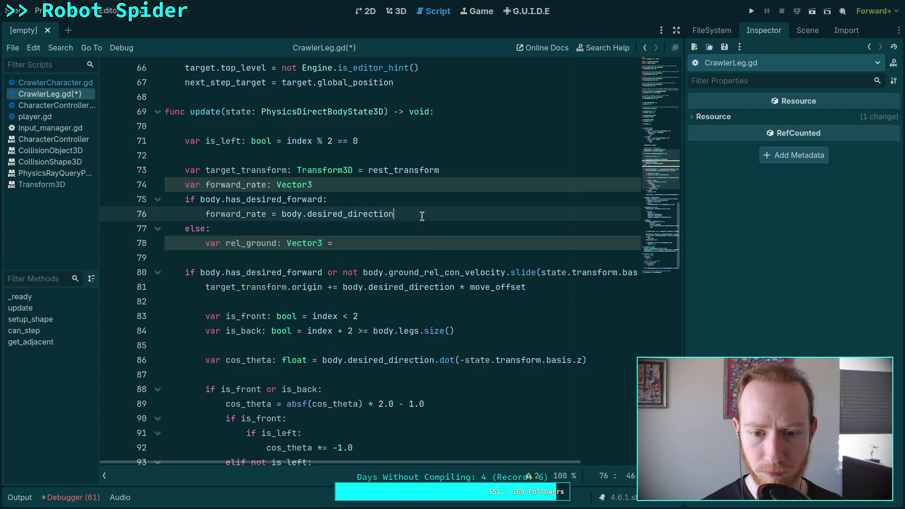
{"action": "mouse_move", "coordinate": [365, 273]}
{"action": "left_mouse_down"}
{"action": "mouse_move", "coordinate": [643, 274]}
{"action": "mouse_move", "coordinate": [547, 274]}
{"action": "left_mouse_up"}
{"action": "key", "text": "ctrl+x"}
{"action": "key", "text": "Up"}
{"action": "key", "text": "Up"}
{"action": "key", "text": "ctrl+v"}
{"action": "key", "text": "Return"}
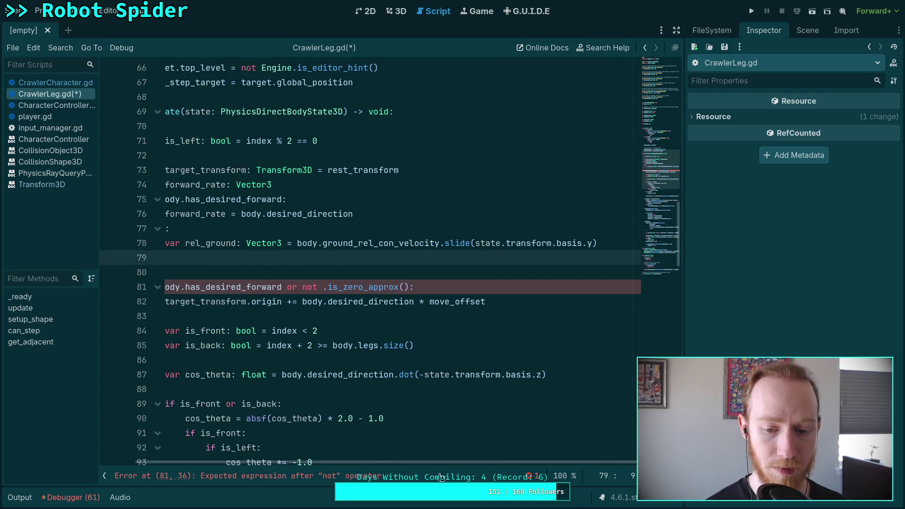
{"action": "type", "text": "if "}
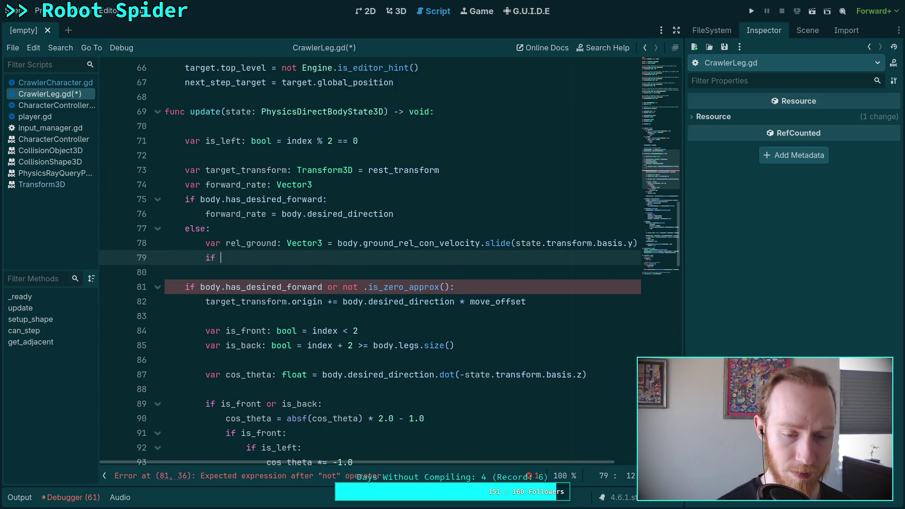
{"action": "type", "text": "not rel_"}
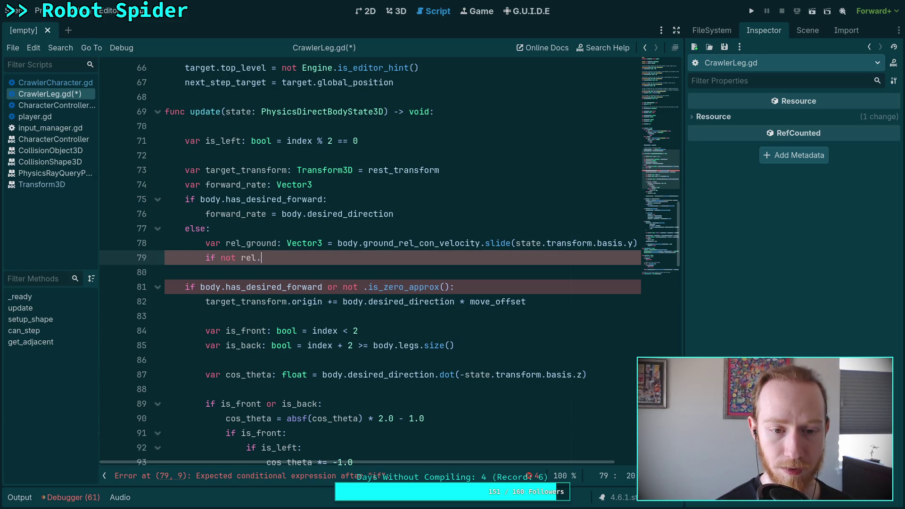
{"action": "type", "text": "ground.is"}
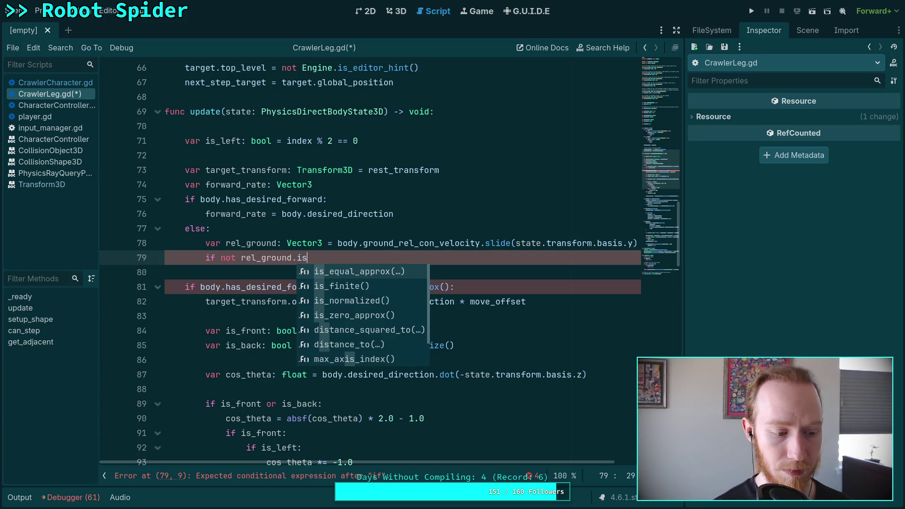
{"action": "key", "text": "Down"}
{"action": "key", "text": "Down"}
{"action": "key", "text": "Down"}
{"action": "key", "text": "Return"}
{"action": "type", "text": ":"}
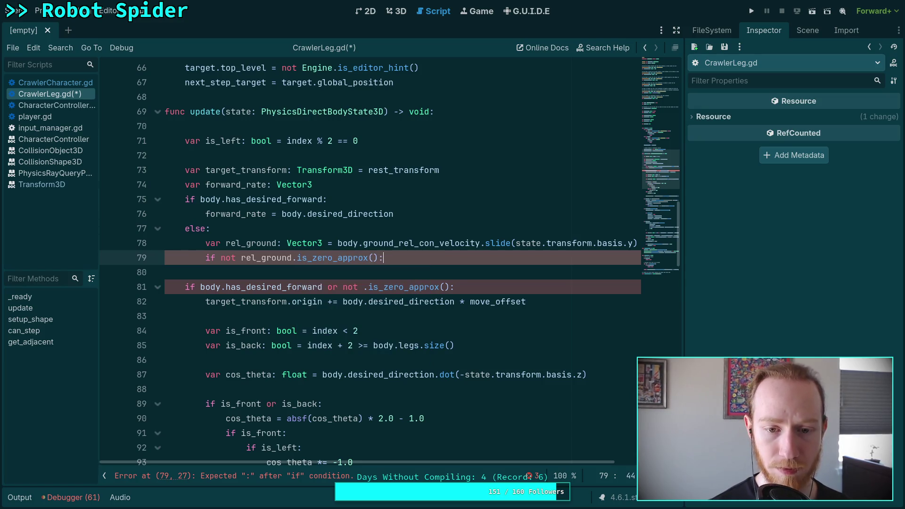
{"action": "key", "text": "Return"}
- Guard the offset with 'if not forward_rate.is_zero_approx()' and use forward_rate as its direction
{"action": "left_click_drag", "start_coordinate": [200, 301], "coordinate": [449, 302]}
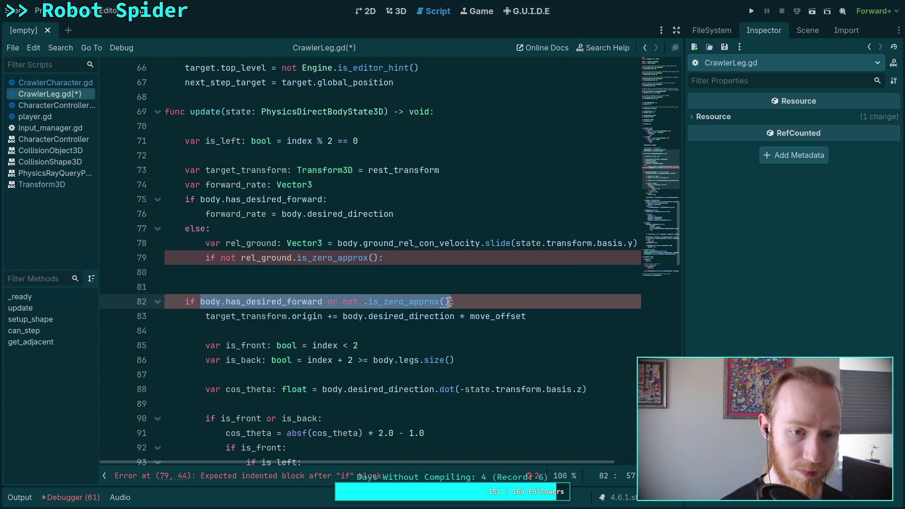
{"action": "type", "text": "not for:"}
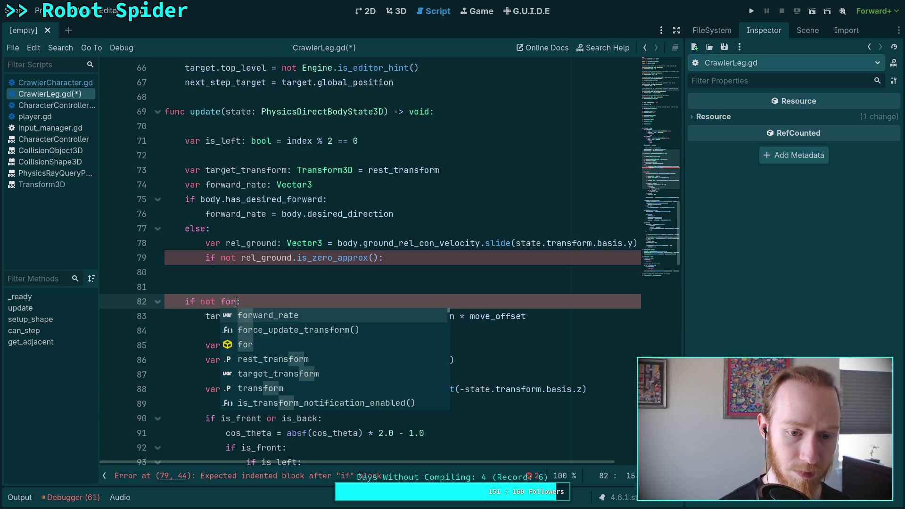
{"action": "key", "text": "Return"}
{"action": "type", "text": ".is_"}
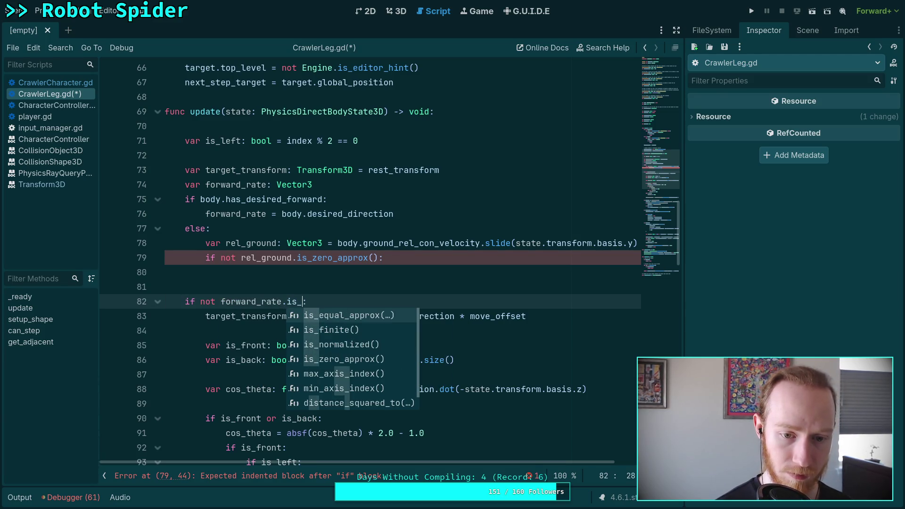
{"action": "type", "text": "z"}
{"action": "key", "text": "Return"}
{"action": "left_click_drag", "start_coordinate": [342, 316], "coordinate": [451, 313]}
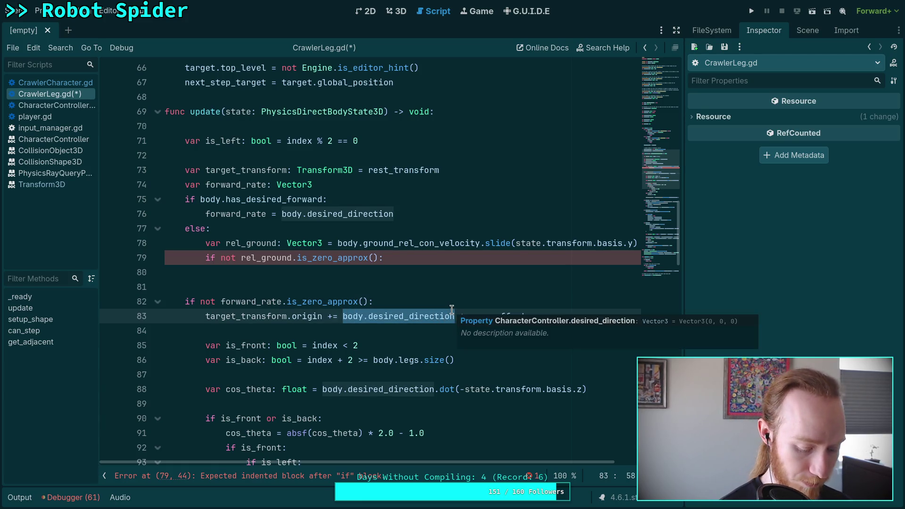
{"action": "type", "text": "forw"}
{"action": "key", "text": "Return"}
- Replace body.desired_direction with forward_rate in the cos_theta line
{"action": "scroll", "coordinate": [462, 302], "scroll_direction": "down", "scroll_amount": 2}
{"action": "left_click_drag", "start_coordinate": [322, 301], "coordinate": [432, 300]}
{"action": "type", "text": "forw"}
{"action": "key", "text": "Return"}
- Review the script and place the caret in the empty if body on line 80
{"action": "scroll", "coordinate": [467, 285], "scroll_direction": "down", "scroll_amount": 3}
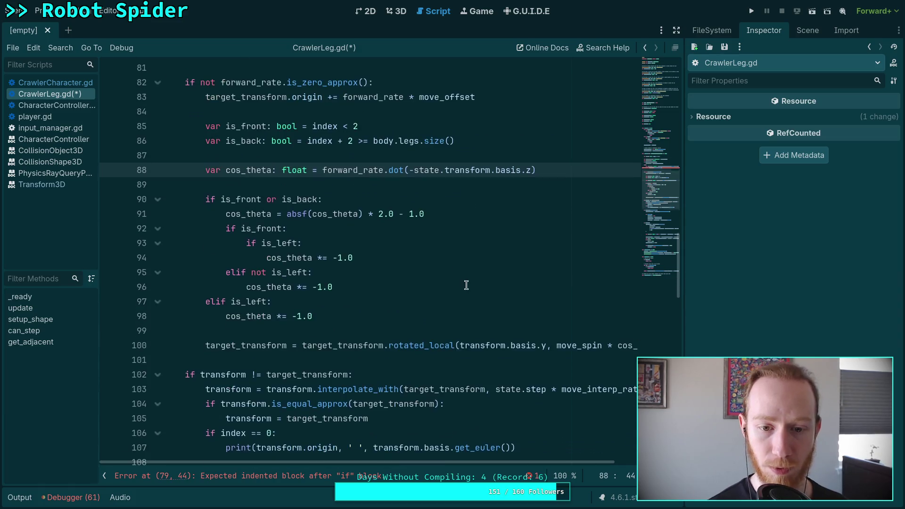
{"action": "mouse_move", "coordinate": [511, 461]}
{"action": "left_mouse_down"}
{"action": "mouse_move", "coordinate": [626, 466]}
{"action": "mouse_move", "coordinate": [565, 465]}
{"action": "left_mouse_up"}
{"action": "scroll", "coordinate": [410, 381], "scroll_direction": "down", "scroll_amount": 1}
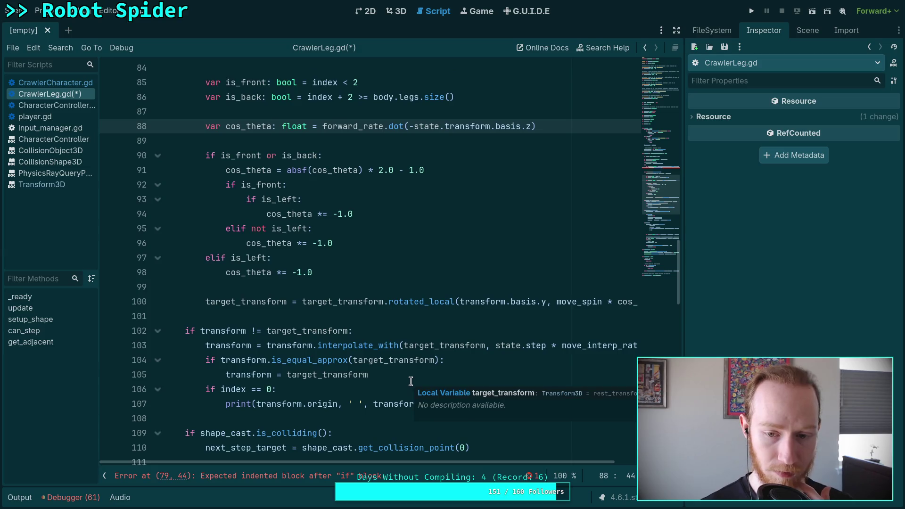
{"action": "scroll", "coordinate": [358, 377], "scroll_direction": "up", "scroll_amount": 3}
{"action": "scroll", "coordinate": [363, 374], "scroll_direction": "down", "scroll_amount": 9}
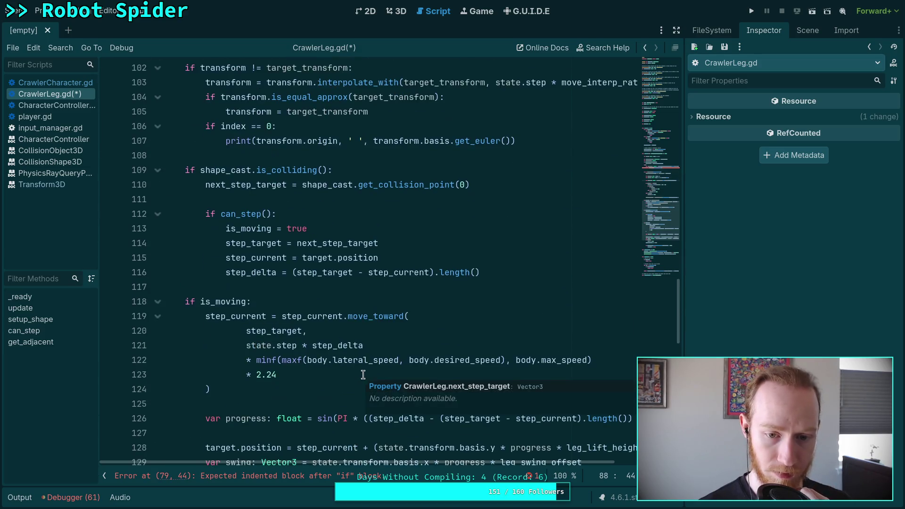
{"action": "scroll", "coordinate": [470, 364], "scroll_direction": "down", "scroll_amount": 3}
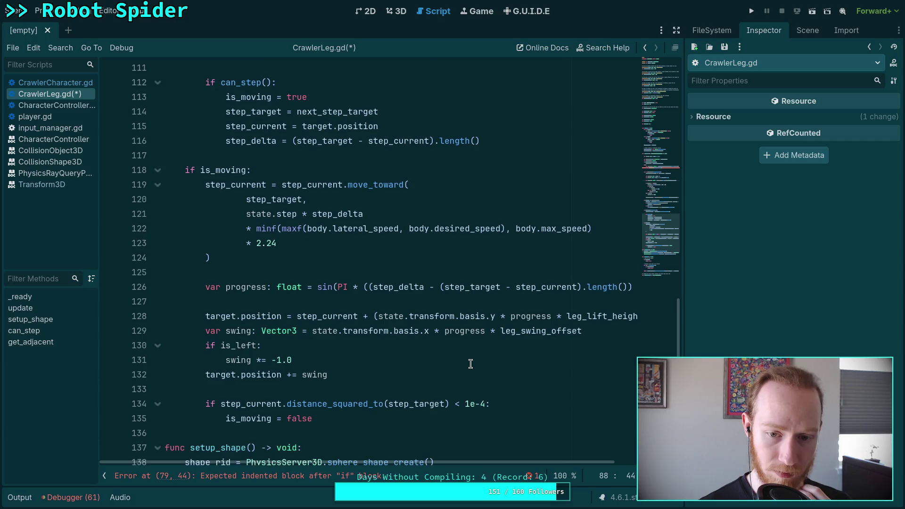
{"action": "scroll", "coordinate": [471, 364], "scroll_direction": "down", "scroll_amount": 4}
{"action": "scroll", "coordinate": [471, 363], "scroll_direction": "up", "scroll_amount": 16}
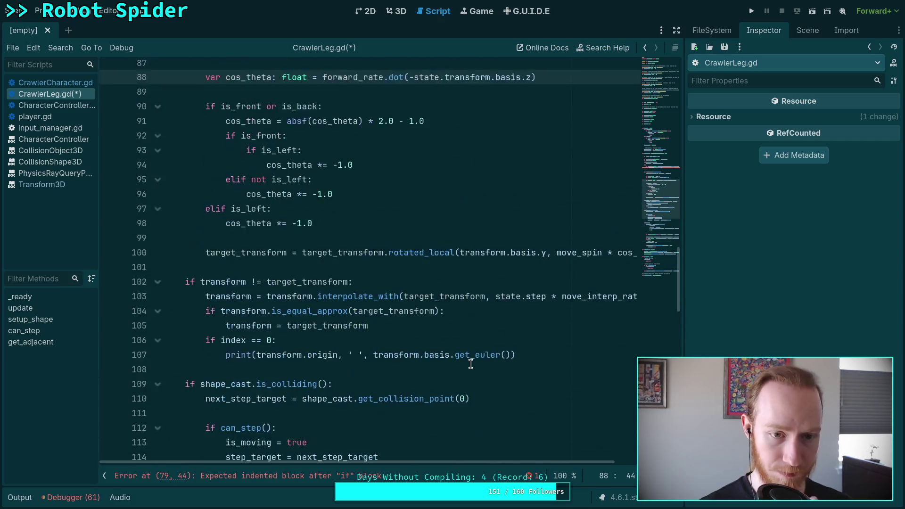
{"action": "scroll", "coordinate": [470, 364], "scroll_direction": "up", "scroll_amount": 4}
{"action": "left_click", "coordinate": [442, 311]}
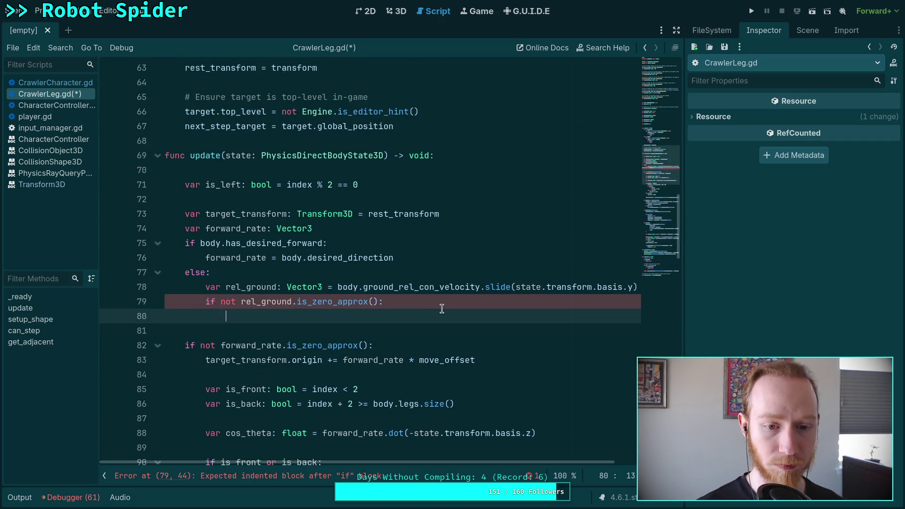
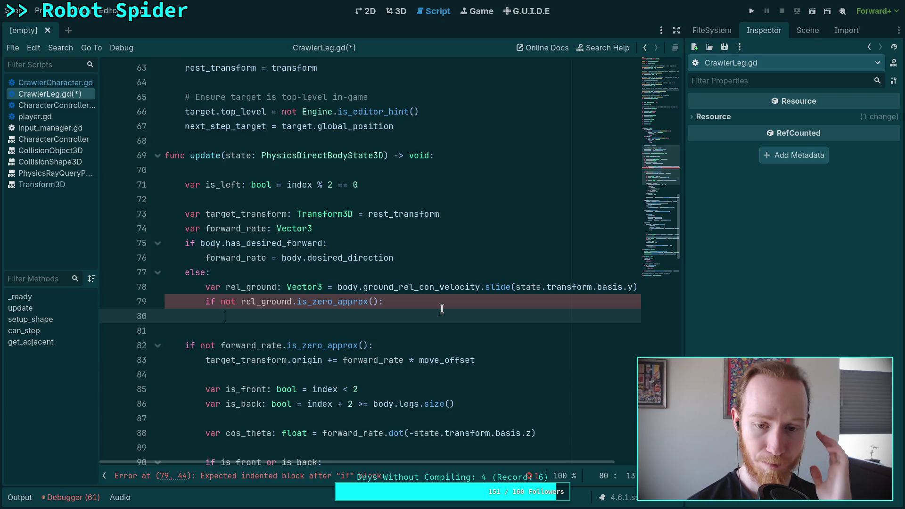
- Append .slide(state.transform.basis.y) to the forward_rate assignment on line 76
{"action": "left_click", "coordinate": [460, 261]}
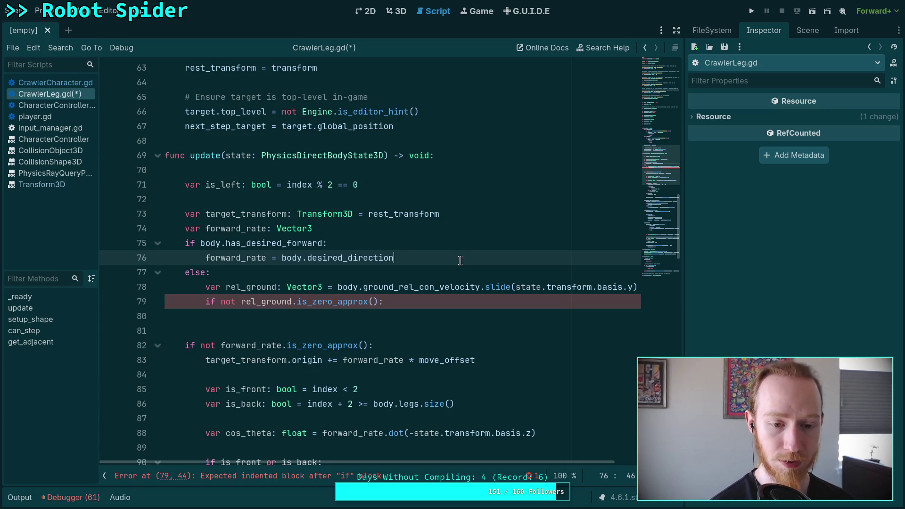
{"action": "type", "text": ".sil"}
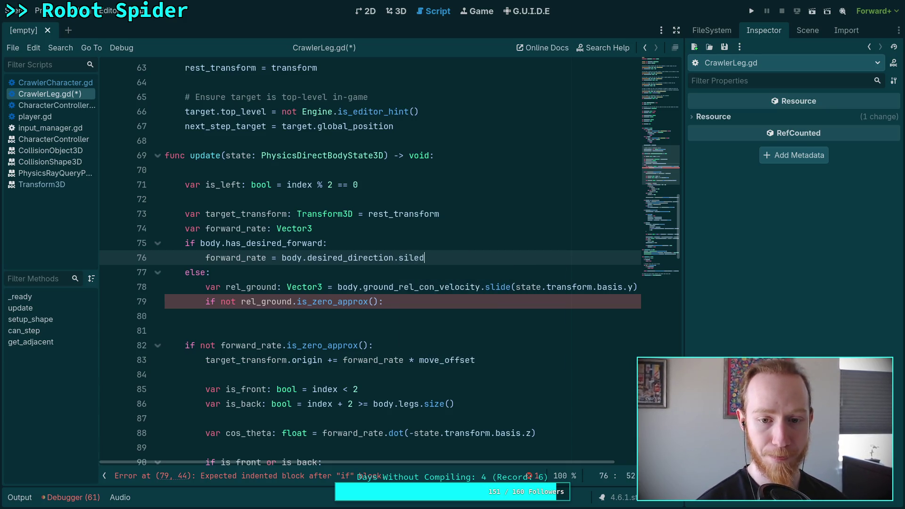
{"action": "key", "text": "BackSpace"}
{"action": "key", "text": "BackSpace"}
{"action": "type", "text": "lid"}
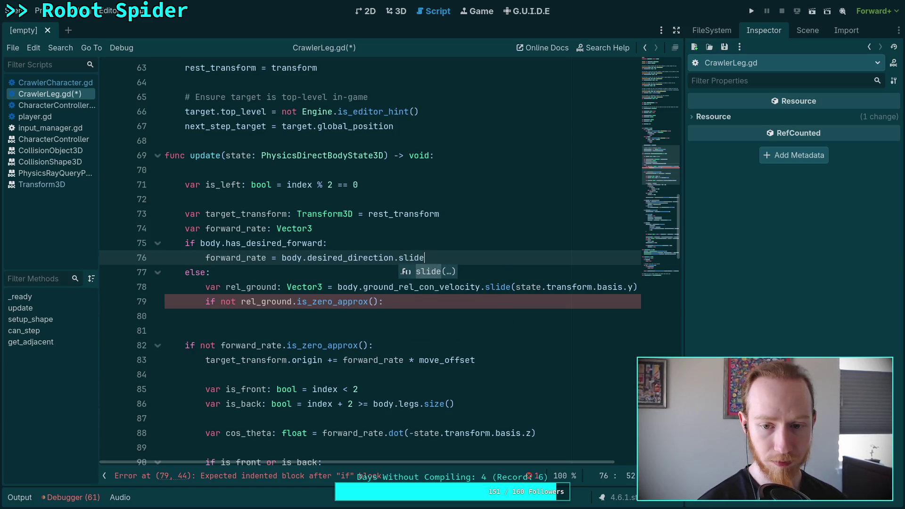
{"action": "key", "text": "Return"}
{"action": "type", "text": "state."}
{"action": "type", "text": "transform."}
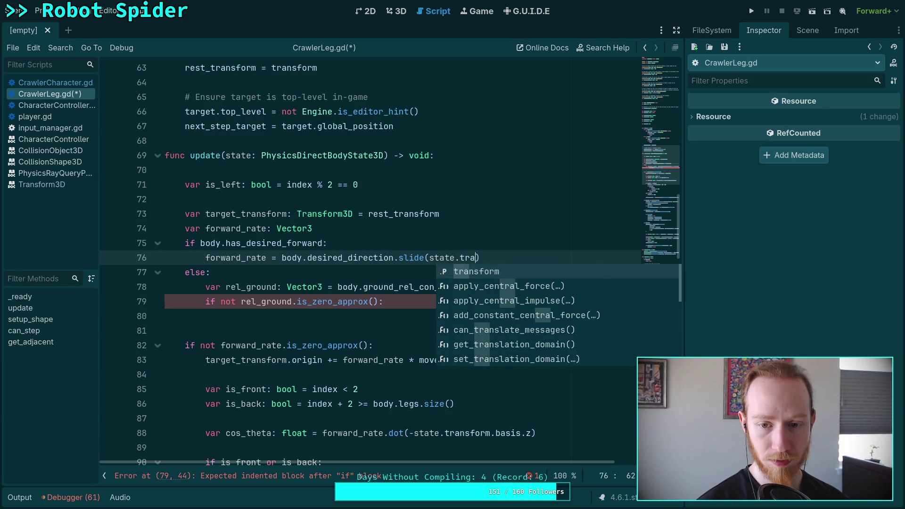
{"action": "type", "text": "basis.y)"}
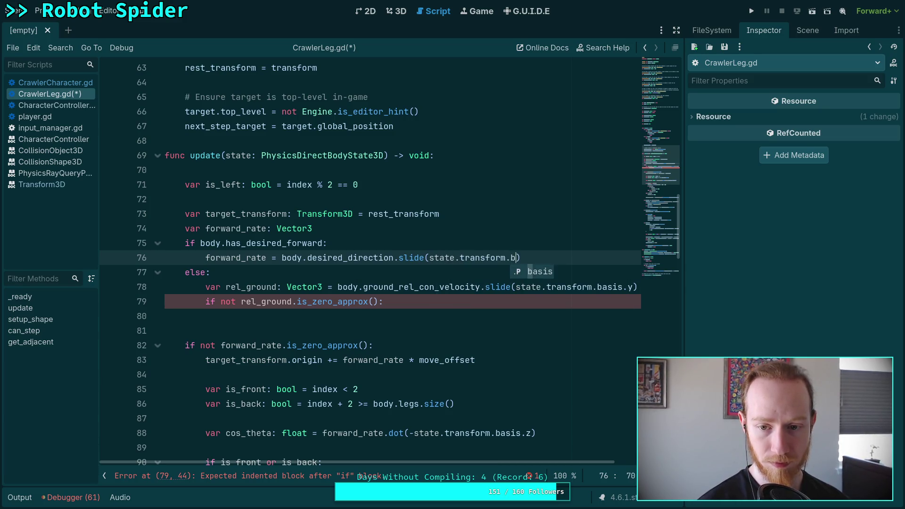
- Add an 'if not forward_rate.is_zero_approx():' check that sets forward_rate = forward_rate.normalized()
{"action": "key", "text": "Return"}
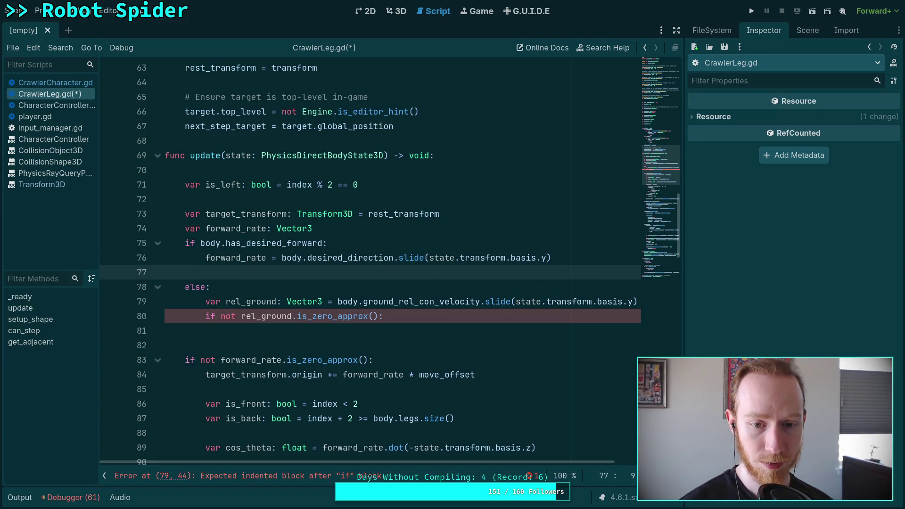
{"action": "type", "text": "if f"}
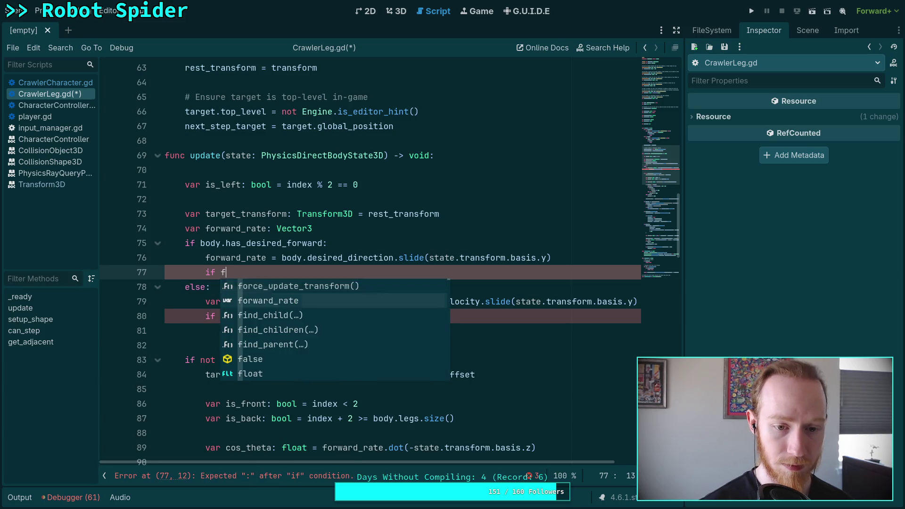
{"action": "type", "text": "orward_rate.is"}
{"action": "key", "text": "Down"}
{"action": "key", "text": "Down"}
{"action": "key", "text": "Down"}
{"action": "key", "text": "Return"}
{"action": "type", "text": ":"}
{"action": "key", "text": "Return"}
{"action": "key", "text": "Up"}
{"action": "type", "text": "not"}
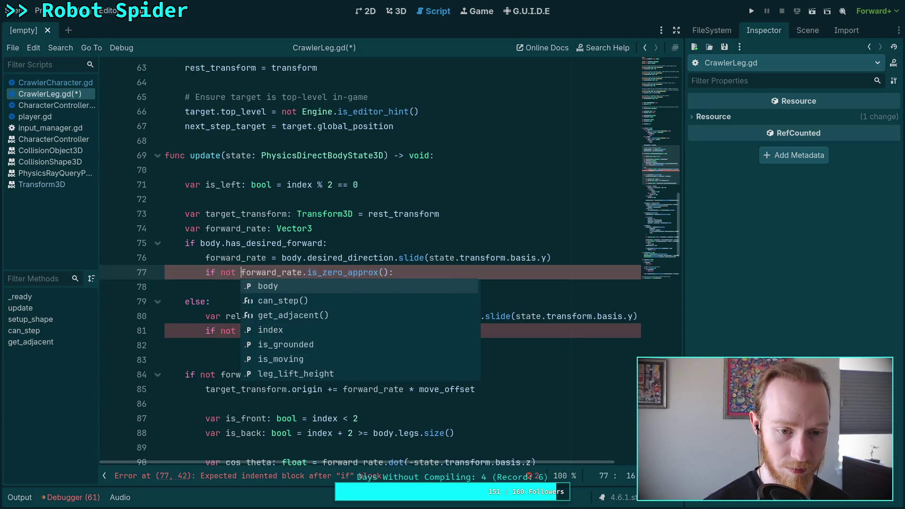
{"action": "key", "text": "Escape"}
{"action": "key", "text": "Down"}
{"action": "type", "text": "for"}
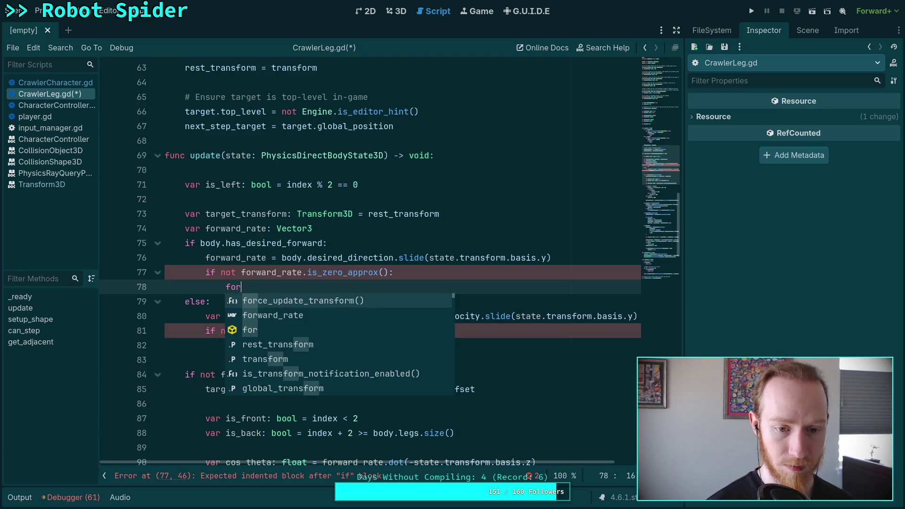
{"action": "type", "text": "ward_rate = for"}
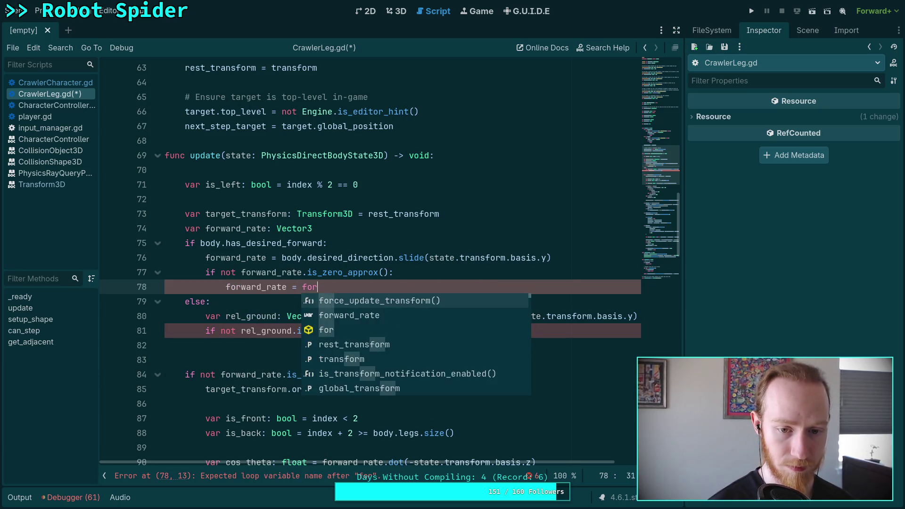
{"action": "type", "text": "ward_rate.norm"}
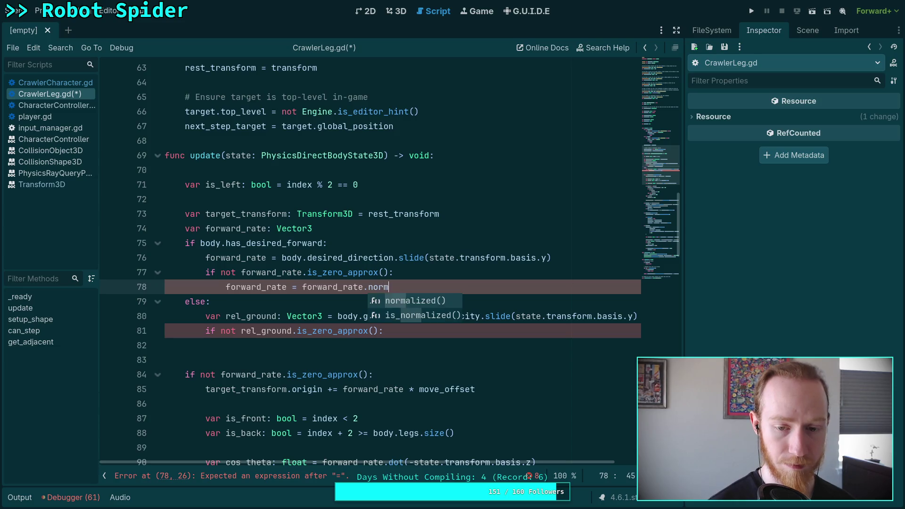
{"action": "key", "text": "Return"}
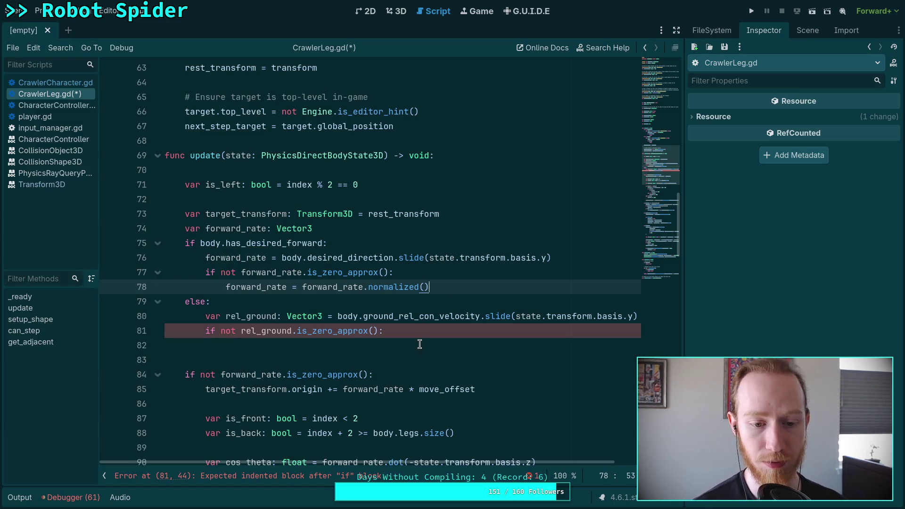
- Replace the minf(maxf(body.lateral_speed, body.desired_speed), body.max_speed) expression in move_toward with travel_speed
{"action": "scroll", "coordinate": [420, 344], "scroll_direction": "down", "scroll_amount": 1}
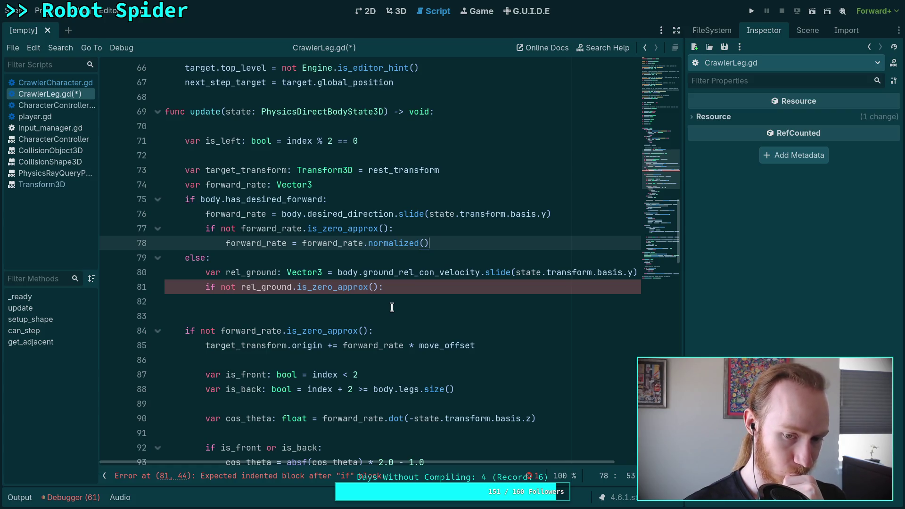
{"action": "scroll", "coordinate": [391, 307], "scroll_direction": "down", "scroll_amount": 3}
{"action": "scroll", "coordinate": [393, 307], "scroll_direction": "down", "scroll_amount": 6}
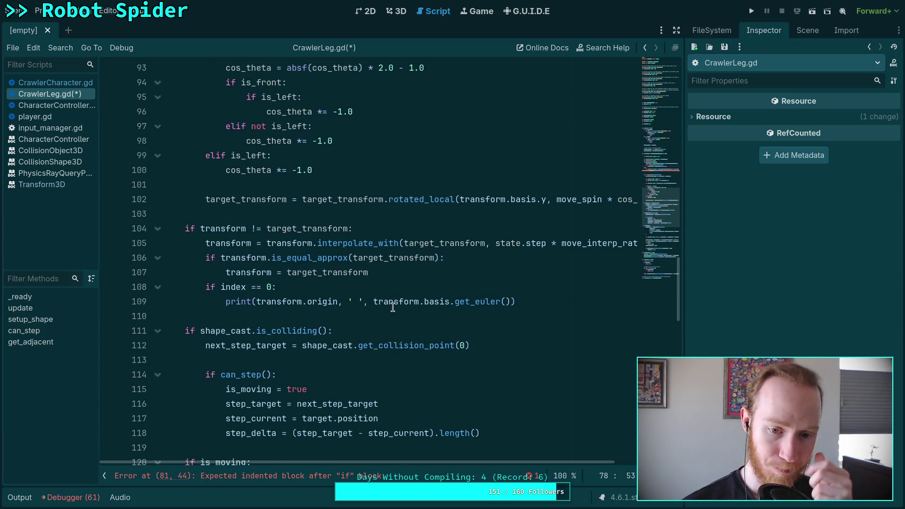
{"action": "scroll", "coordinate": [396, 313], "scroll_direction": "down", "scroll_amount": 3}
{"action": "scroll", "coordinate": [396, 312], "scroll_direction": "down", "scroll_amount": 1}
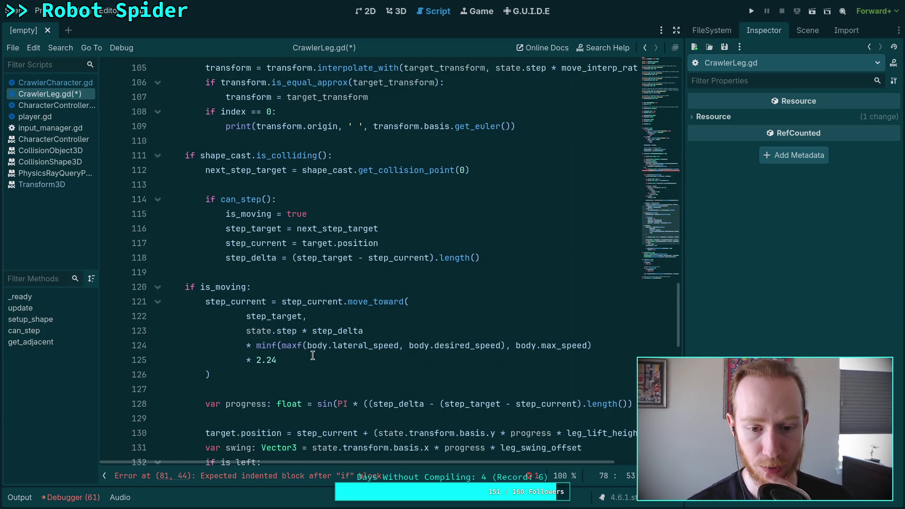
{"action": "left_click_drag", "start_coordinate": [256, 346], "coordinate": [595, 345]}
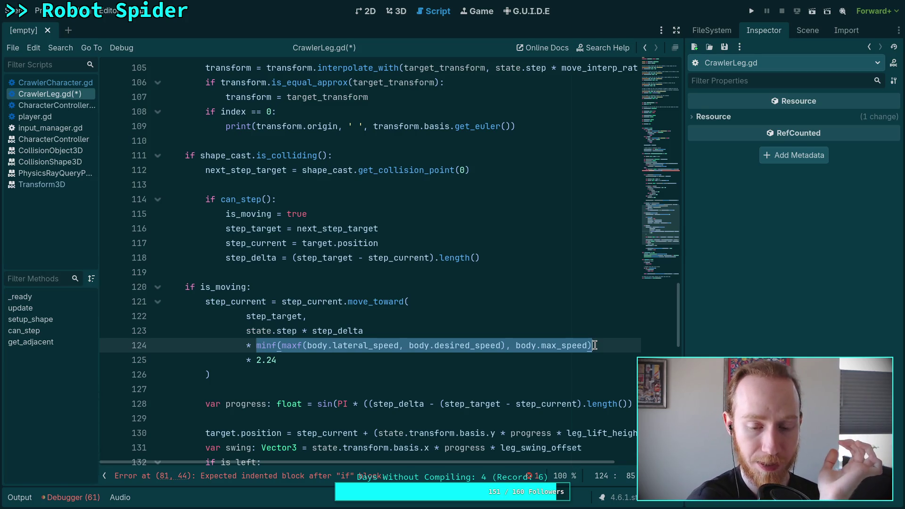
{"action": "left_click", "coordinate": [598, 345]}
{"action": "left_click_drag", "start_coordinate": [598, 345], "coordinate": [245, 345]}
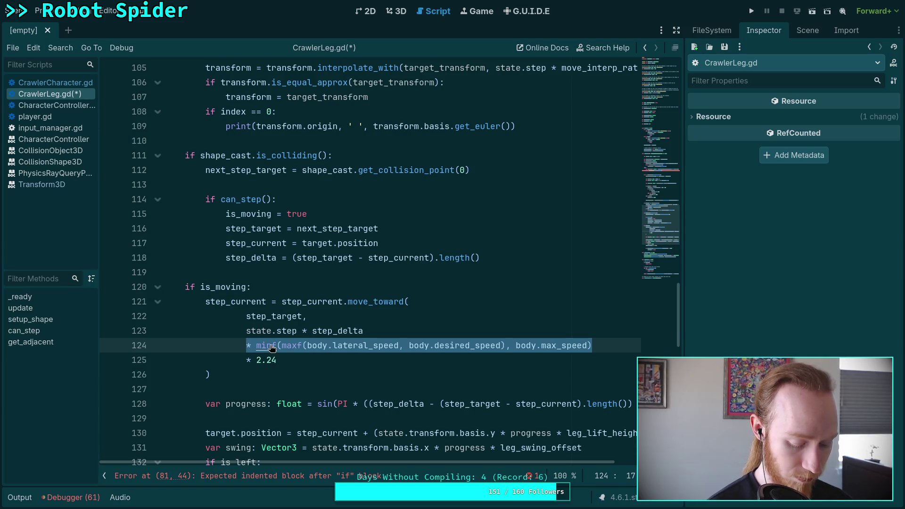
{"action": "key", "text": "End"}
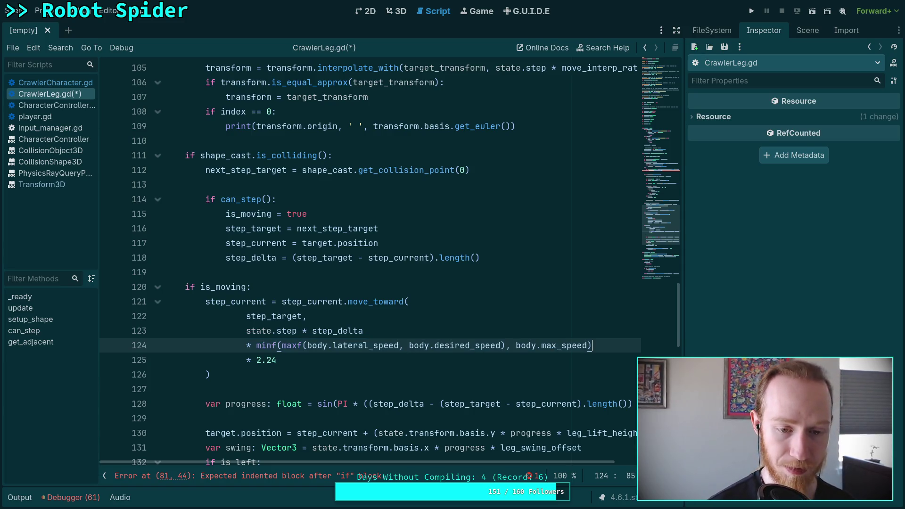
{"action": "key", "text": "shift+Left"}
{"action": "key", "text": "shift+Left"}
{"action": "key", "text": "shift+Left"}
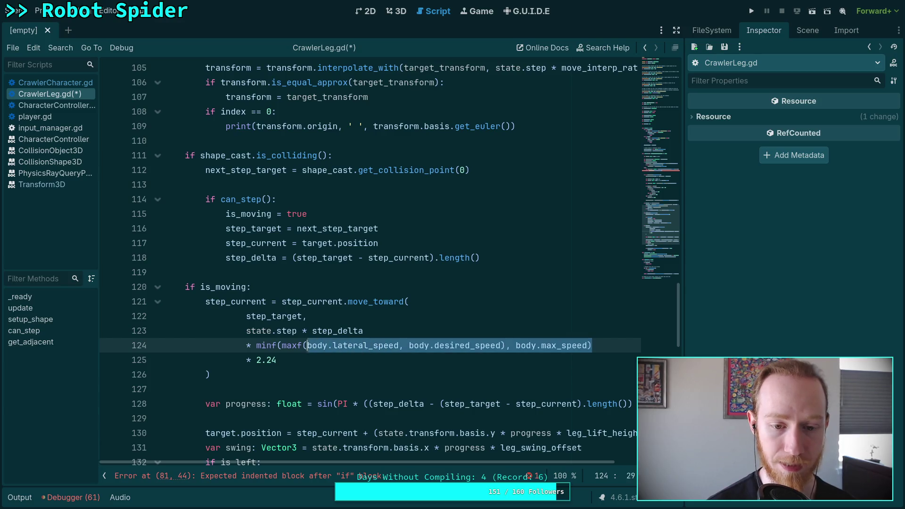
{"action": "key", "text": "shift+Left"}
{"action": "key", "text": "shift+Left"}
{"action": "key", "text": "shift+Left"}
{"action": "type", "text": "tra"}
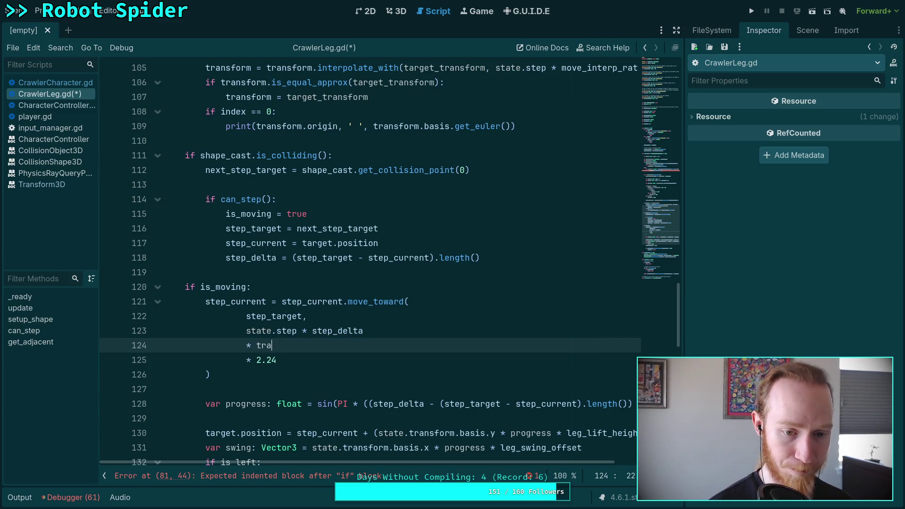
{"action": "type", "text": "vel_speed"}
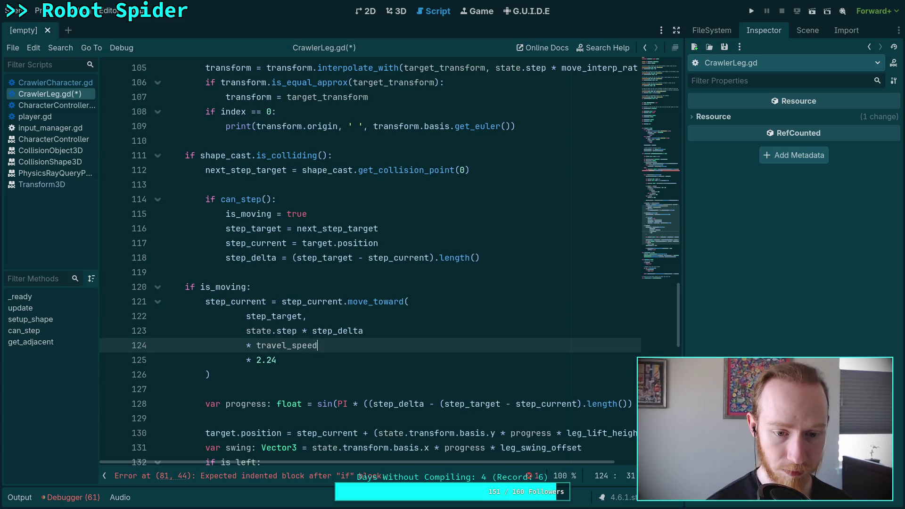
- Select the * 2.24 factor to join it onto the travel_speed line
{"action": "scroll", "coordinate": [272, 391], "scroll_direction": "up", "scroll_amount": 1}
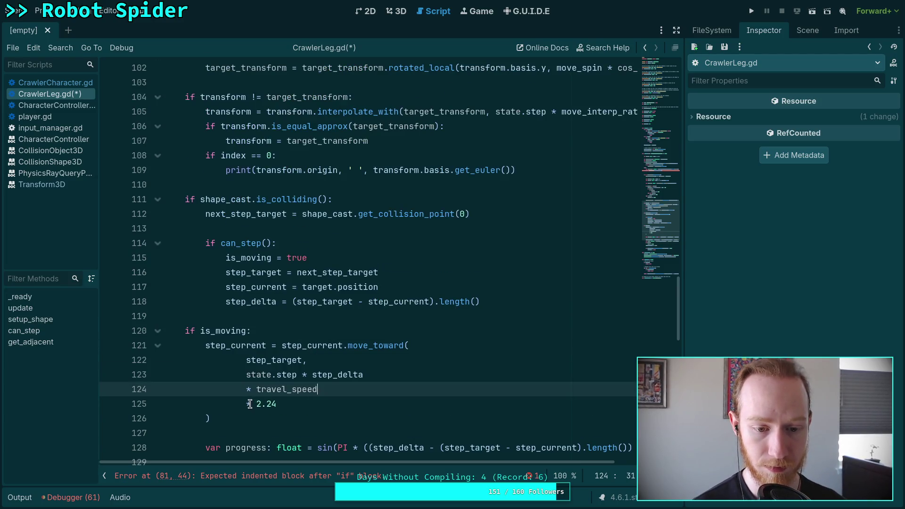
{"action": "double_click", "coordinate": [266, 404]}
{"action": "mouse_move", "coordinate": [244, 404]}
{"action": "left_mouse_down"}
{"action": "mouse_move", "coordinate": [330, 398]}
{"action": "mouse_move", "coordinate": [321, 390]}
{"action": "left_mouse_up"}
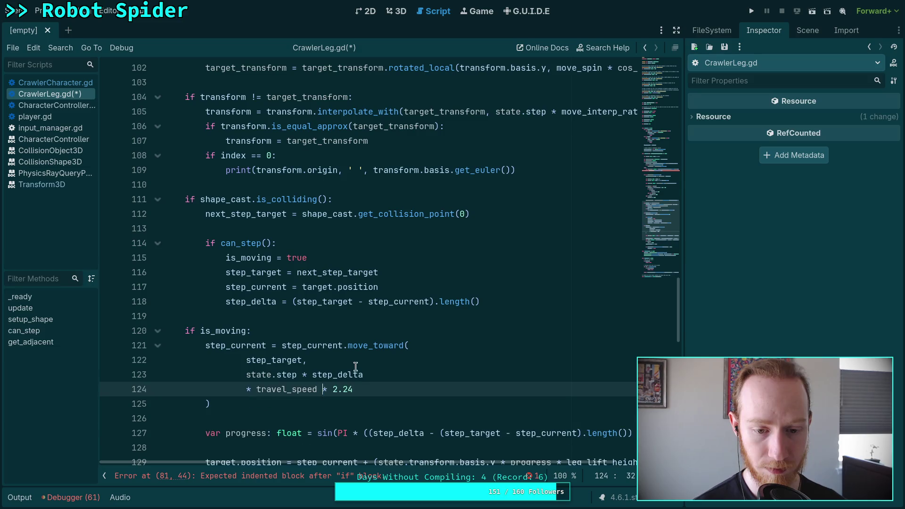
{"action": "scroll", "coordinate": [360, 353], "scroll_direction": "up", "scroll_amount": 10}
{"action": "scroll", "coordinate": [359, 353], "scroll_direction": "up", "scroll_amount": 3}
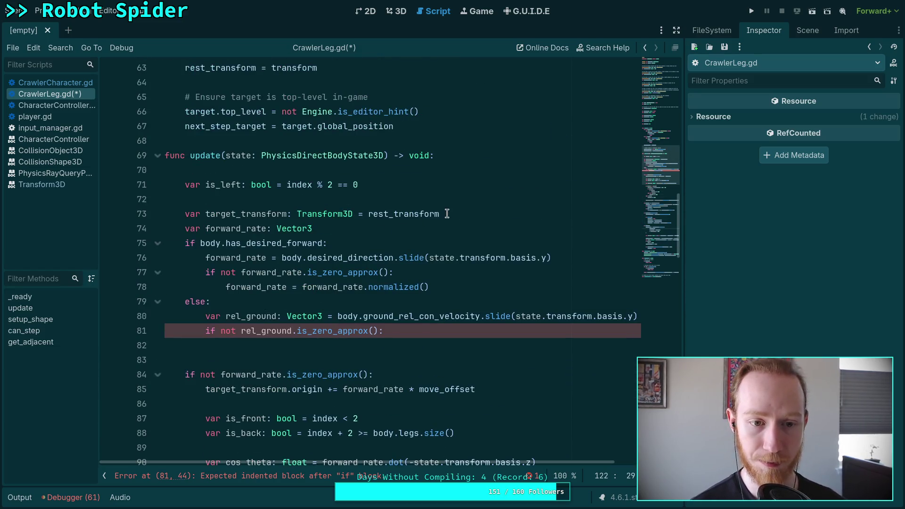
- Declare 'var travel_speed: float' below the forward_rate declaration
{"action": "left_click", "coordinate": [452, 227]}
{"action": "key", "text": "Return"}
{"action": "type", "text": "var t"}
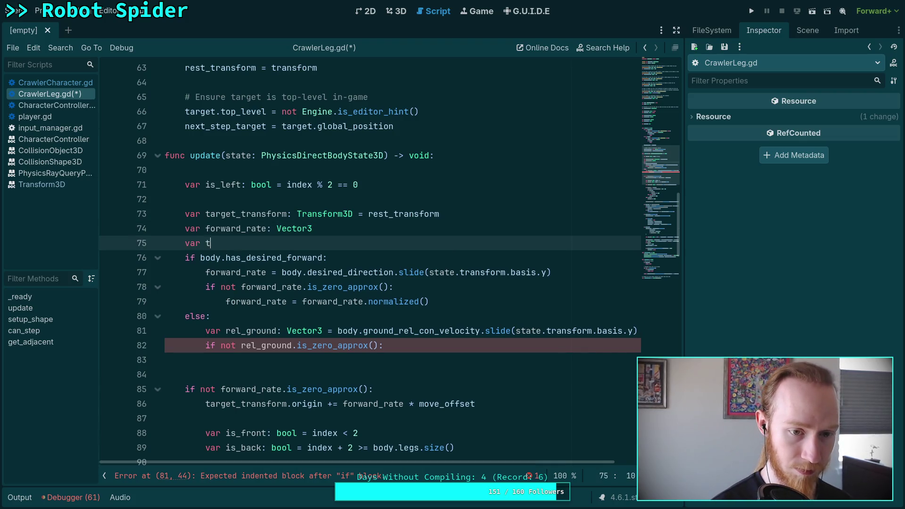
{"action": "type", "text": "ravel_speed: float"}
- Paste the travel_speed clamp into the forward branch using body.ground_rel_con_velocity, then open CrawlerCharacter.gd
{"action": "left_click", "coordinate": [429, 301]}
{"action": "key", "text": "Return"}
{"action": "type", "text": "travel_speed = minf(maxf(body.lateral_speed, body.desired_speed), body.max_speed)"}
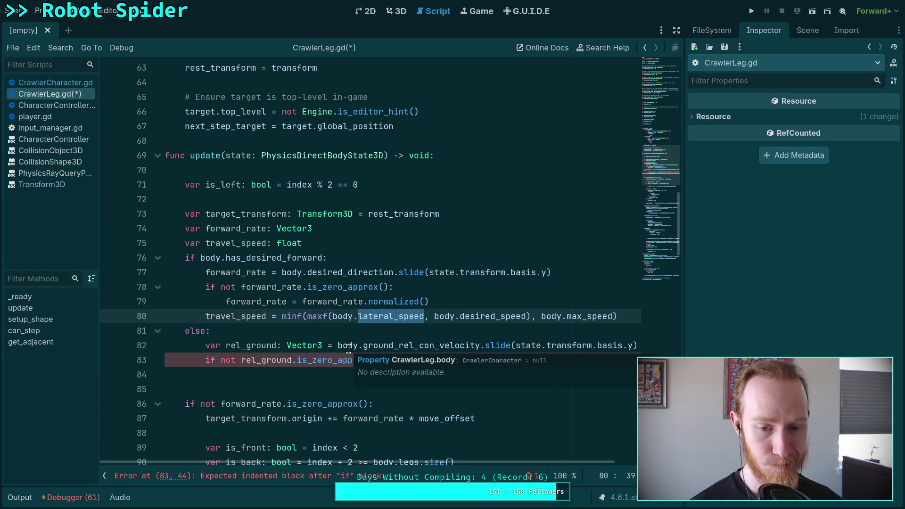
{"action": "type", "text": "ground_rel"}
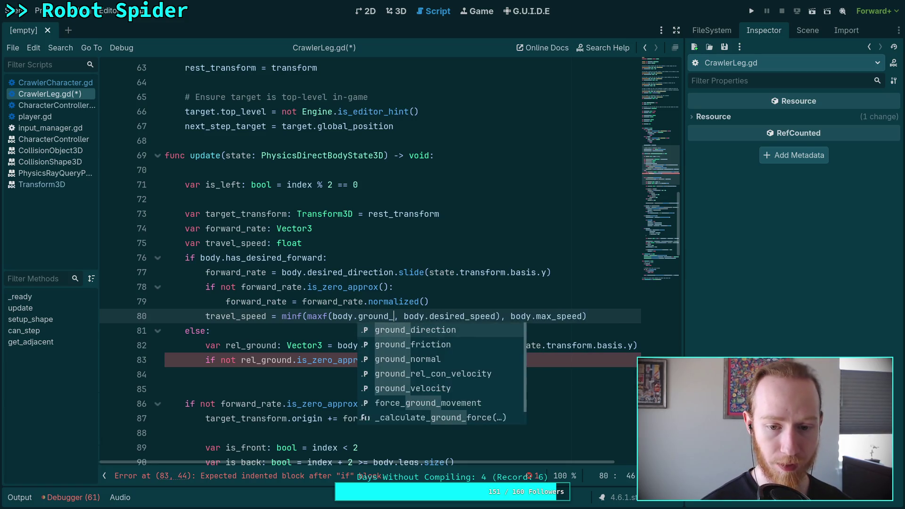
{"action": "key", "text": "Return"}
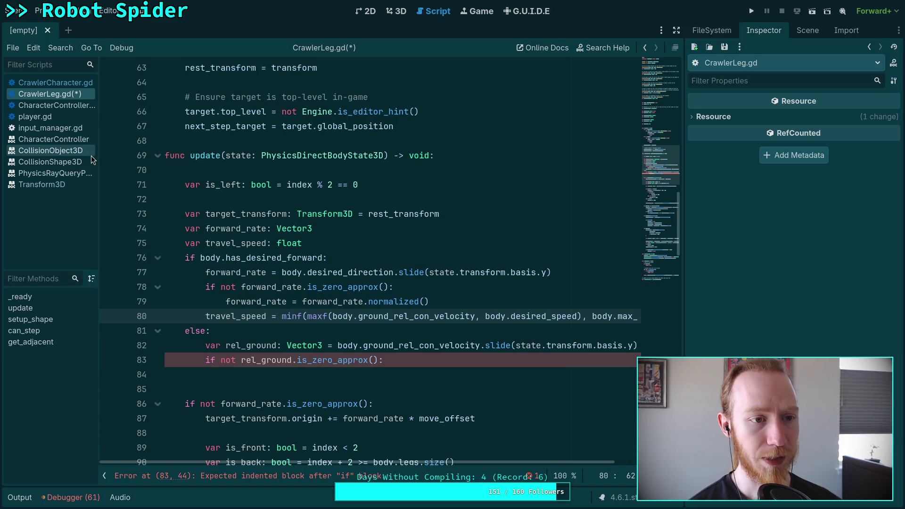
{"action": "left_click", "coordinate": [70, 83]}
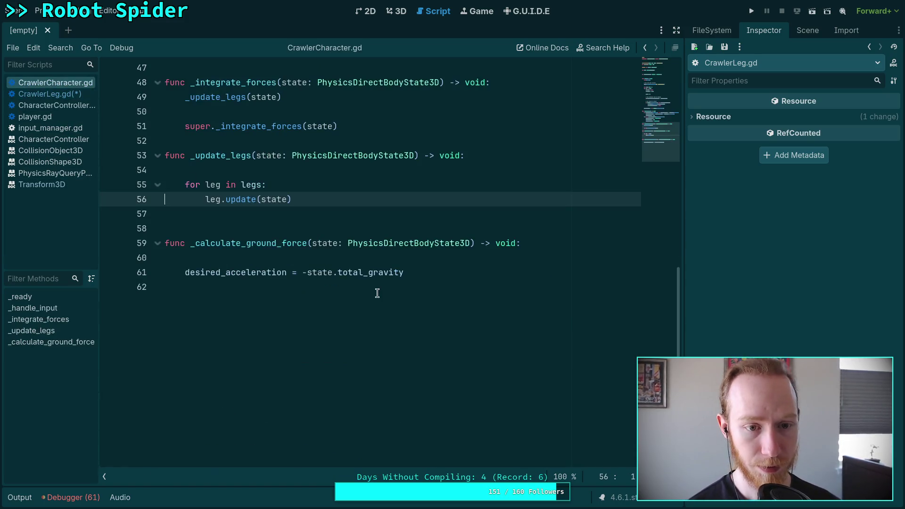
{"action": "scroll", "coordinate": [377, 292], "scroll_direction": "up", "scroll_amount": 4}
{"action": "left_click", "coordinate": [66, 105]}
{"action": "scroll", "coordinate": [380, 285], "scroll_direction": "down", "scroll_amount": 2}
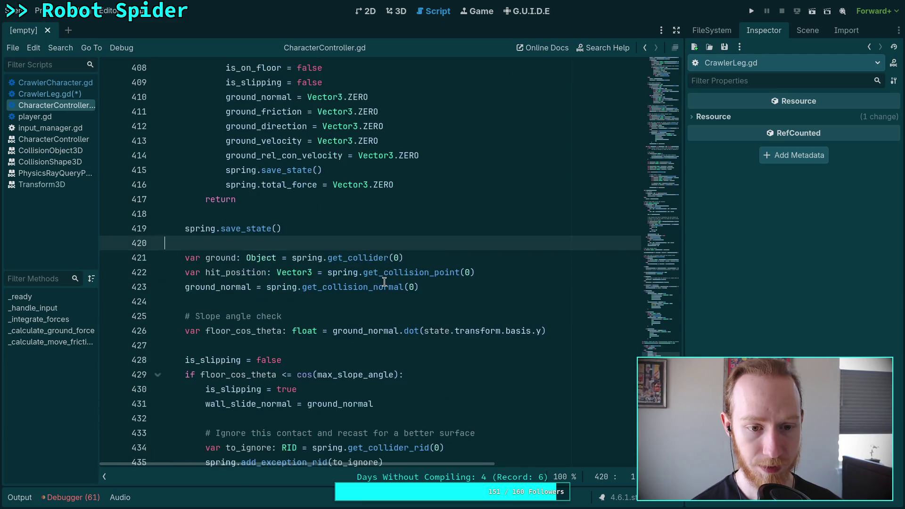
{"action": "scroll", "coordinate": [381, 282], "scroll_direction": "up", "scroll_amount": 5}
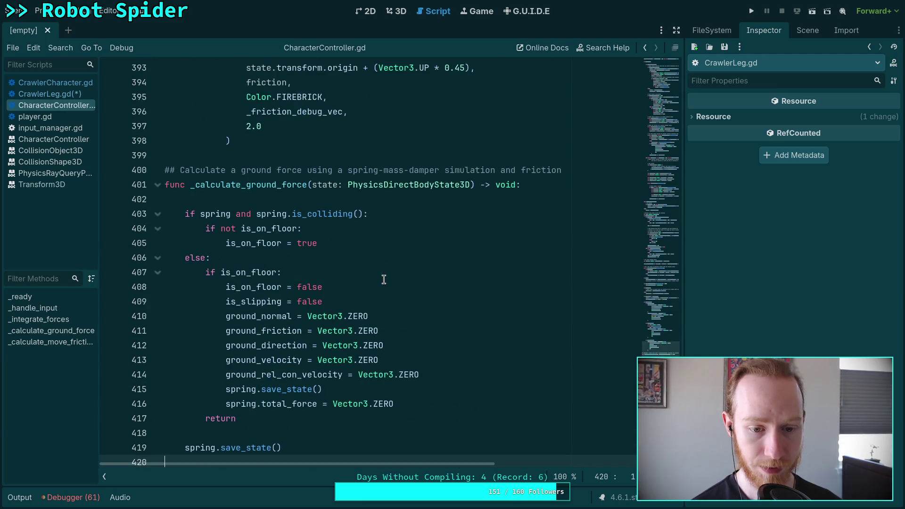
{"action": "left_click", "coordinate": [277, 368]}
{"action": "double_click", "coordinate": [284, 360]}
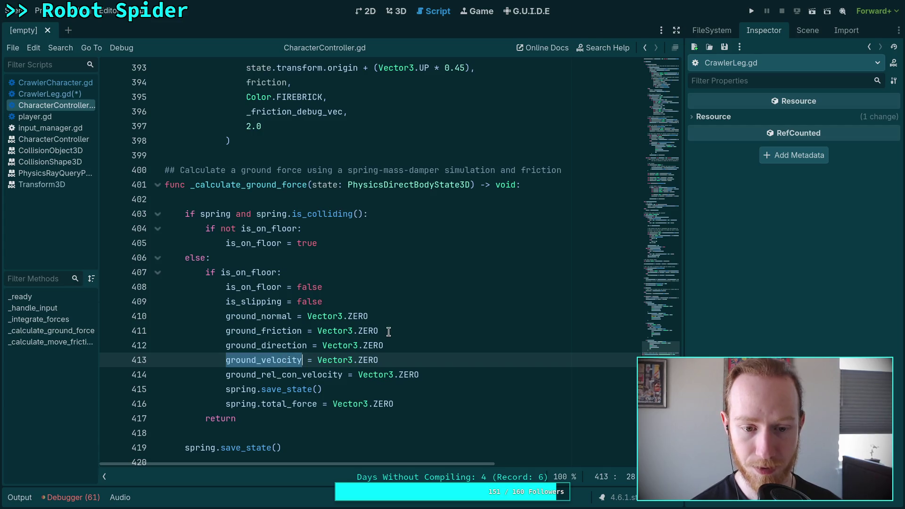
{"action": "scroll", "coordinate": [423, 334], "scroll_direction": "down", "scroll_amount": 5}
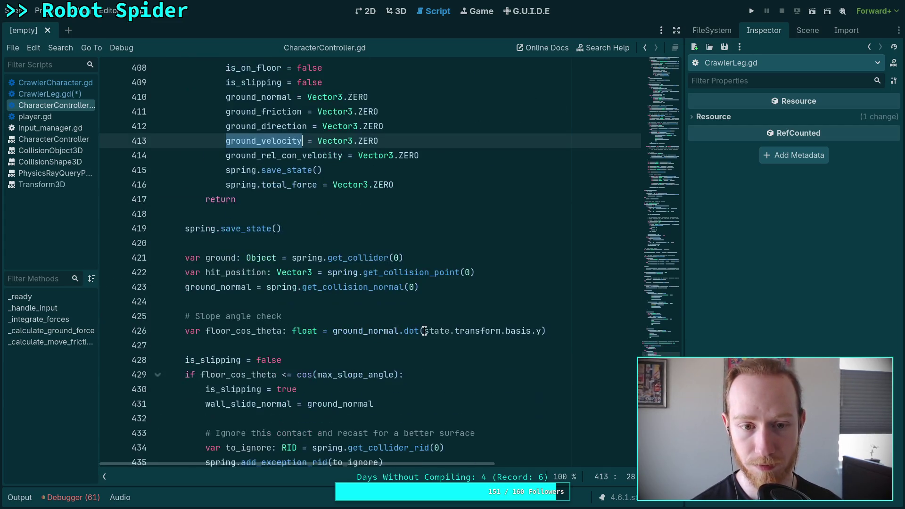
{"action": "scroll", "coordinate": [427, 325], "scroll_direction": "down", "scroll_amount": 18}
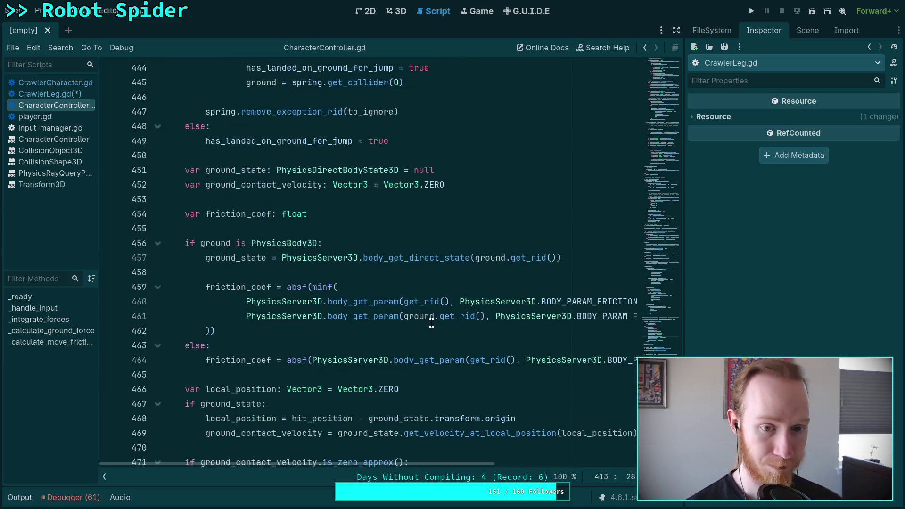
{"action": "scroll", "coordinate": [435, 319], "scroll_direction": "down", "scroll_amount": 2}
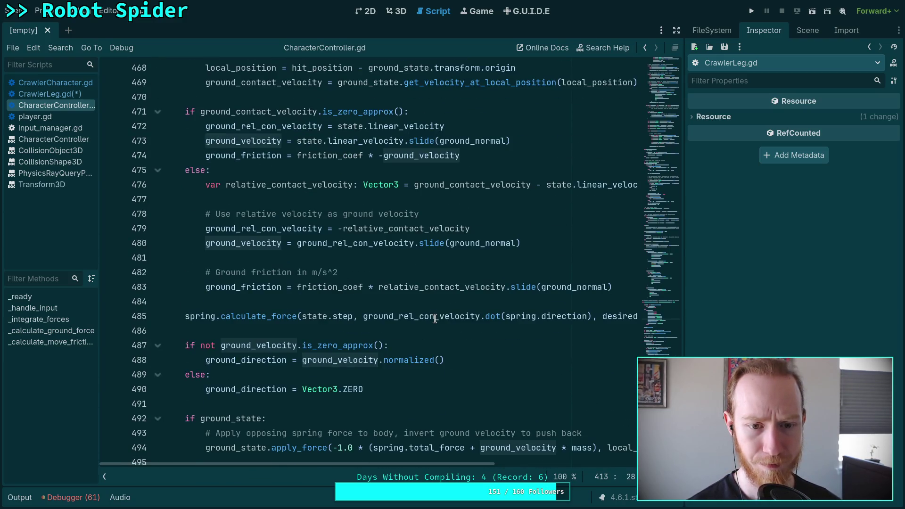
{"action": "double_click", "coordinate": [242, 243]}
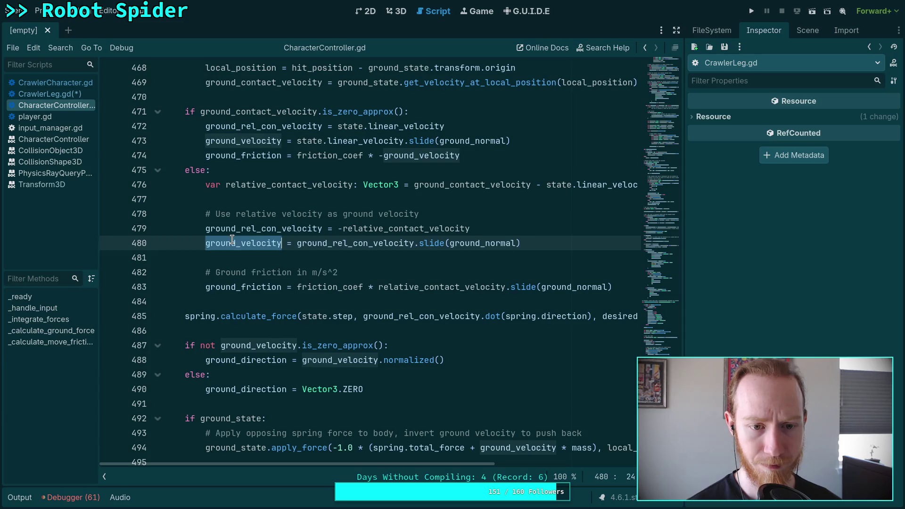
{"action": "scroll", "coordinate": [348, 257], "scroll_direction": "down", "scroll_amount": 3}
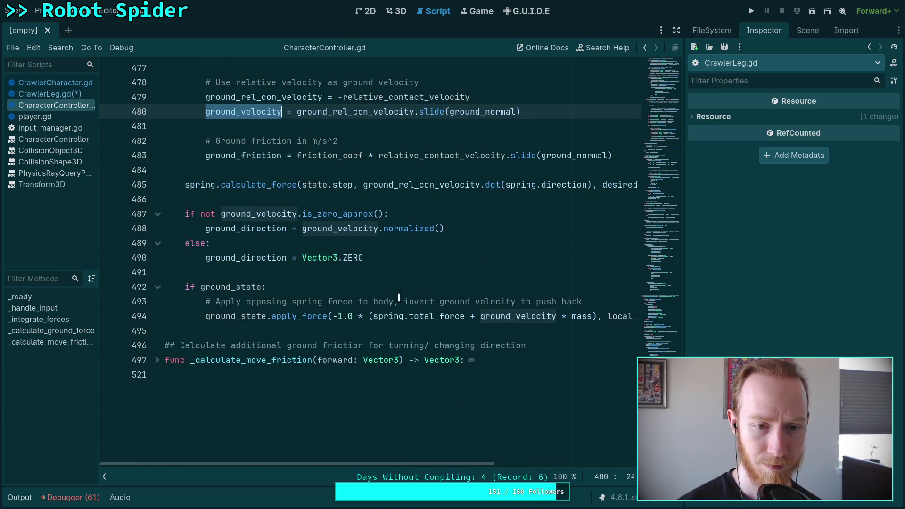
{"action": "scroll", "coordinate": [414, 296], "scroll_direction": "up", "scroll_amount": 2}
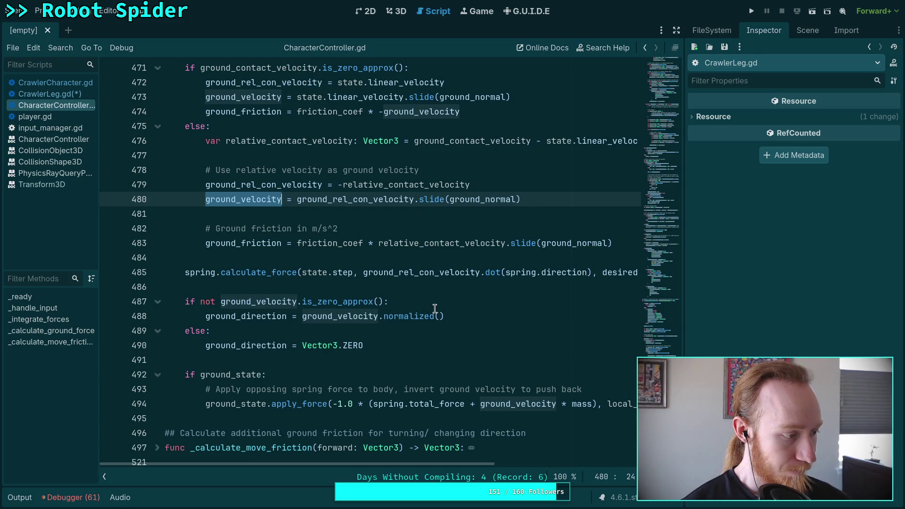
{"action": "key", "text": "alt+Tab"}
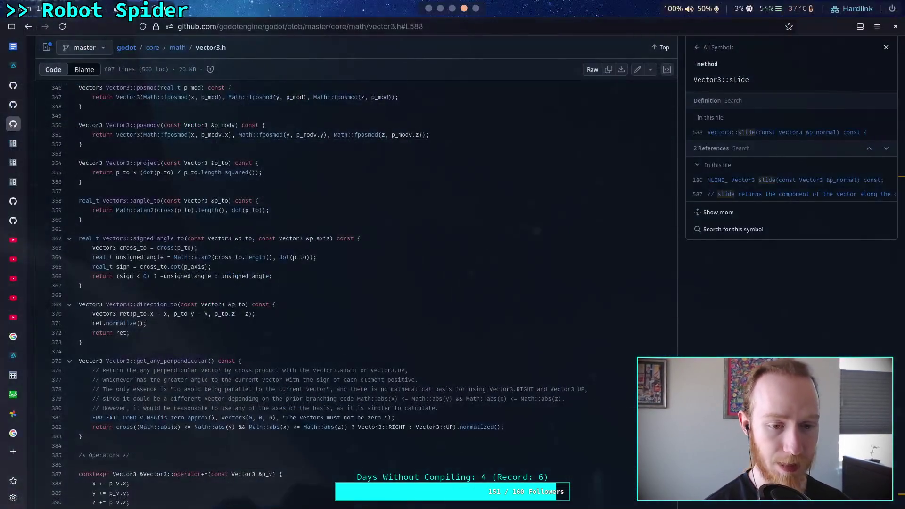
{"action": "key", "text": "alt+Tab"}
{"action": "key", "text": "alt+Tab"}
{"action": "key", "text": "alt+Tab"}
{"action": "scroll", "coordinate": [427, 10], "scroll_direction": "up", "scroll_amount": 2}
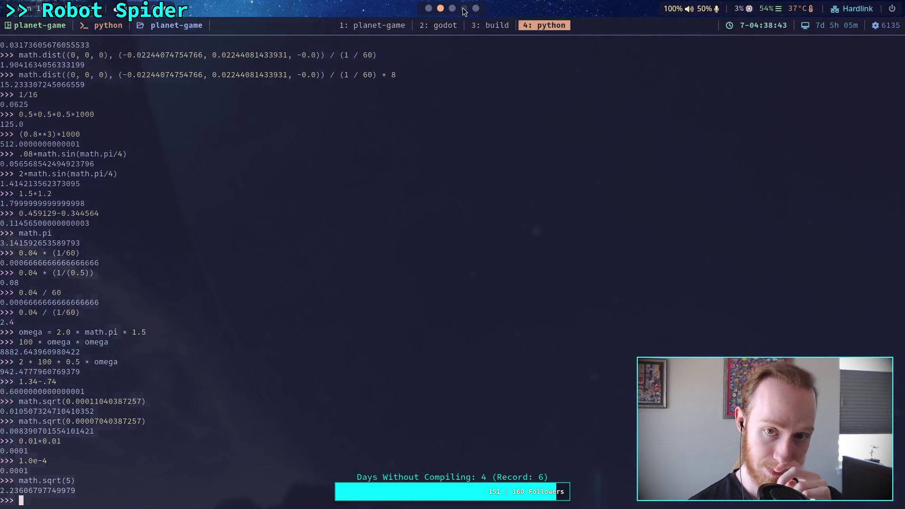
{"action": "scroll", "coordinate": [427, 10], "scroll_direction": "down", "scroll_amount": 2}
{"action": "scroll", "coordinate": [283, 189], "scroll_direction": "up", "scroll_amount": 2}
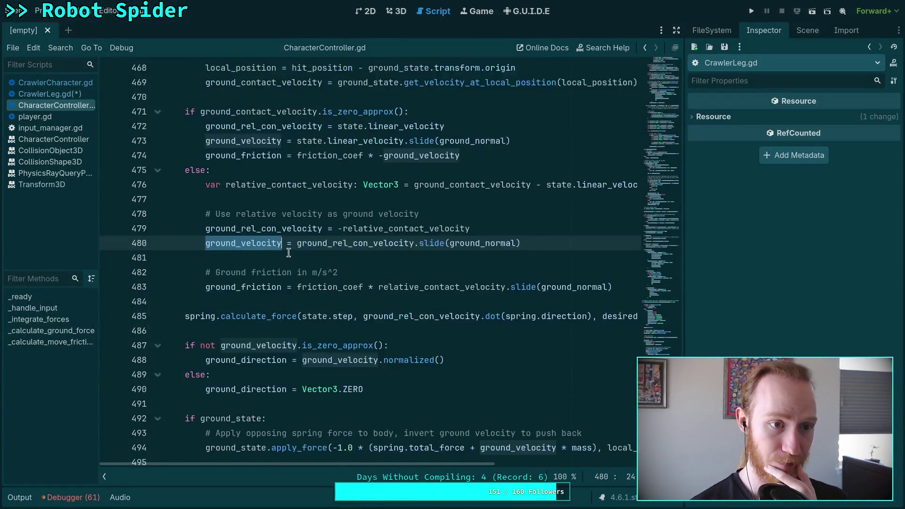
{"action": "left_click", "coordinate": [57, 117]}
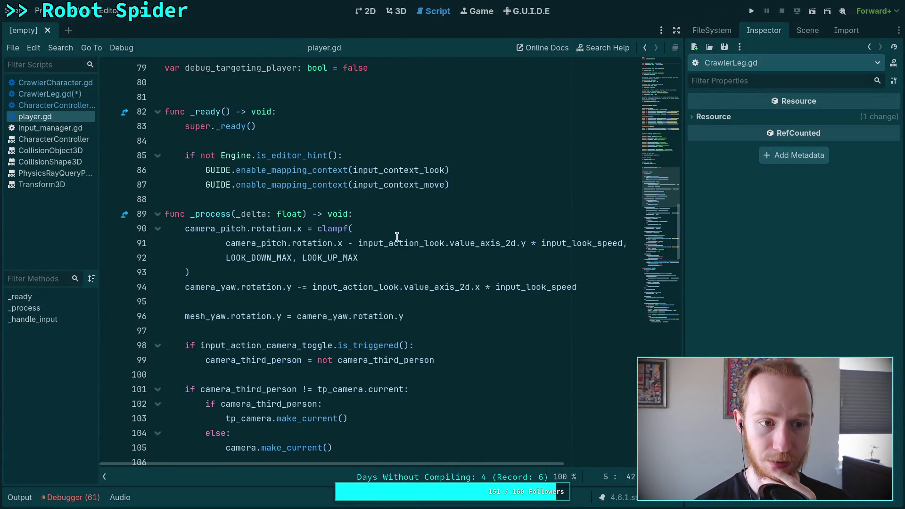
- In CrawlerLeg.gd, stub the empty if branch on line 84 with pass and save
{"action": "left_click", "coordinate": [61, 91]}
{"action": "left_click", "coordinate": [426, 373]}
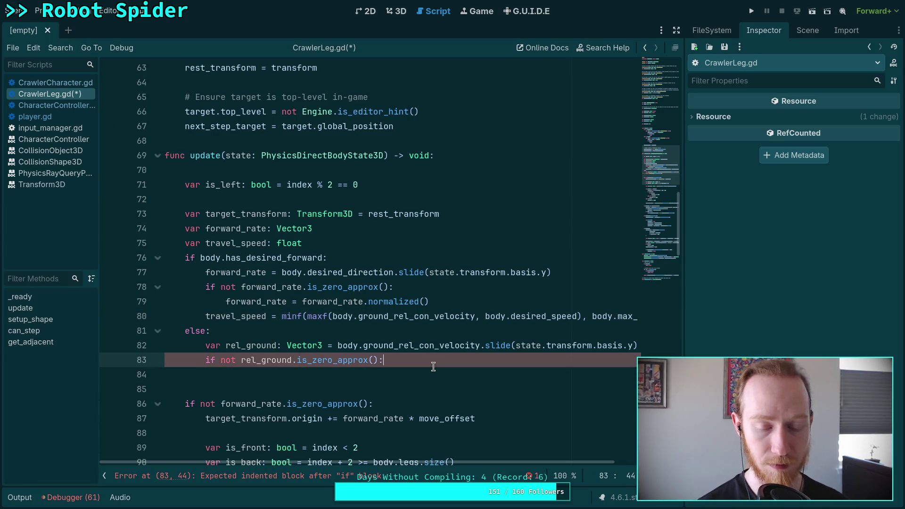
{"action": "type", "text": "pass"}
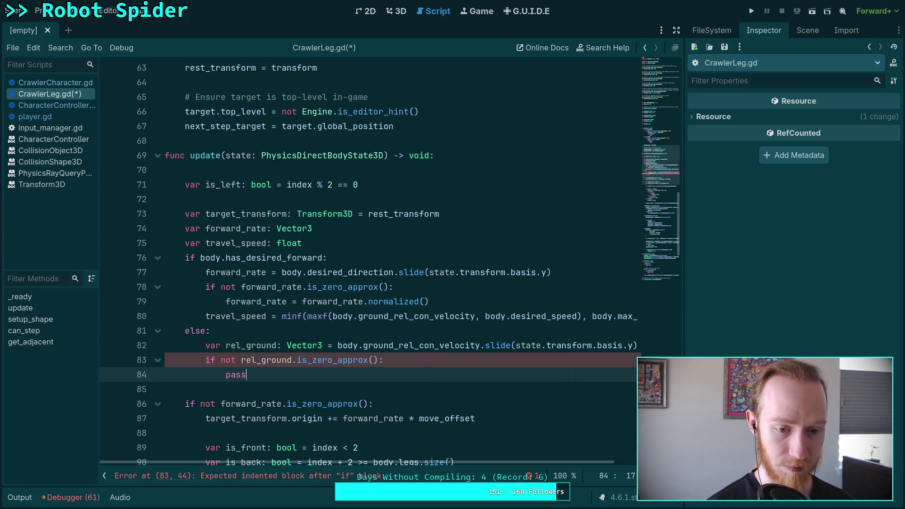
{"action": "key", "text": "ctrl+s"}
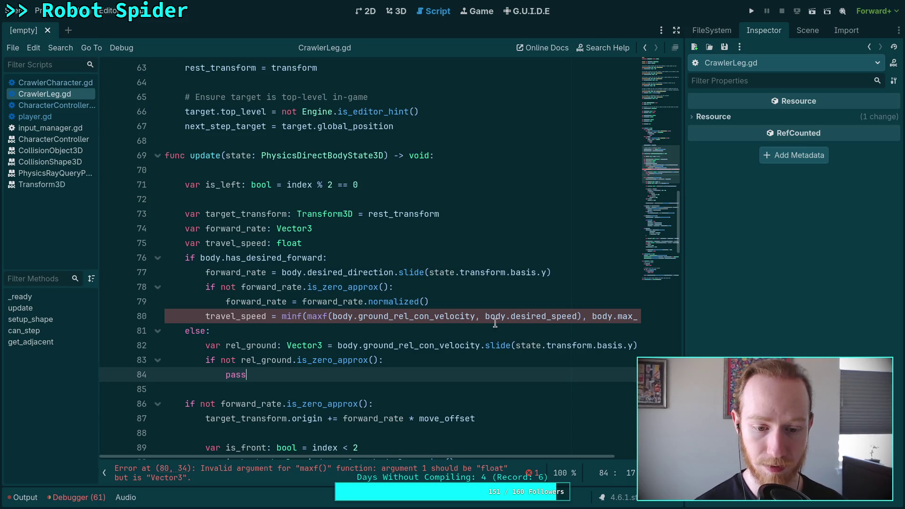
- Make travel_speed use ground_rel_con_velocity.length(), save, and switch to player.gd
{"action": "left_click", "coordinate": [474, 316]}
{"action": "type", "text": ".len"}
{"action": "key", "text": "Return"}
{"action": "key", "text": "ctrl+s"}
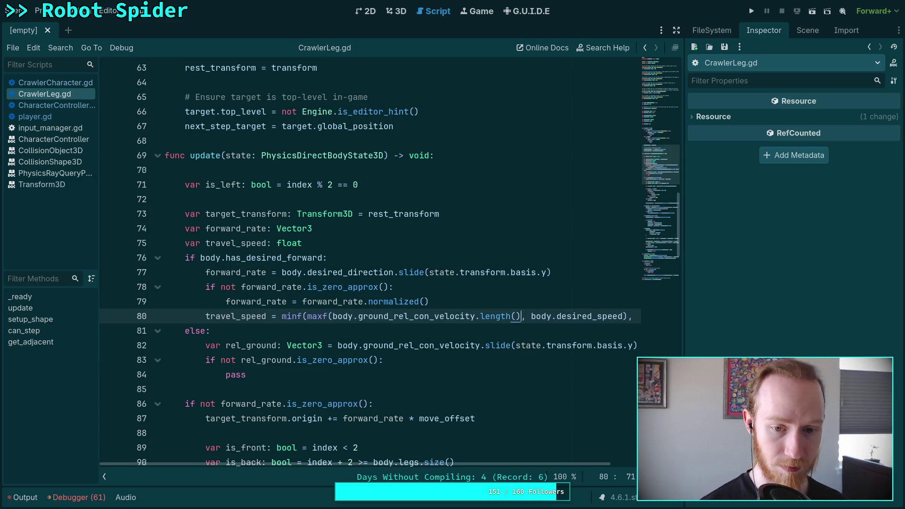
{"action": "left_click", "coordinate": [35, 117]}
{"action": "scroll", "coordinate": [360, 272], "scroll_direction": "up", "scroll_amount": 1}
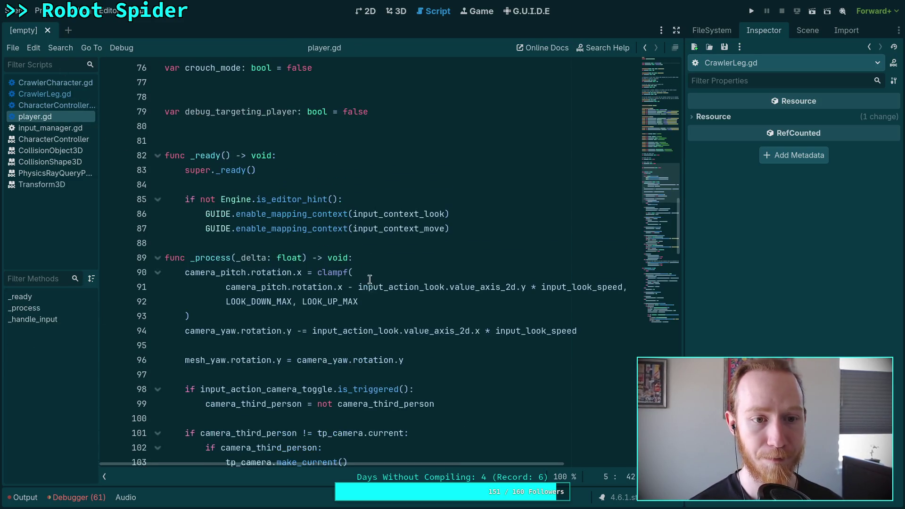
- Add 'var v: Vector3 = Vector3(randf() * 2.0, randf() * 2.0, randf() * 2.0)' in _ready
{"action": "left_click", "coordinate": [491, 230]}
{"action": "key", "text": "Return"}
{"action": "key", "text": "Return"}
{"action": "key", "text": "Return"}
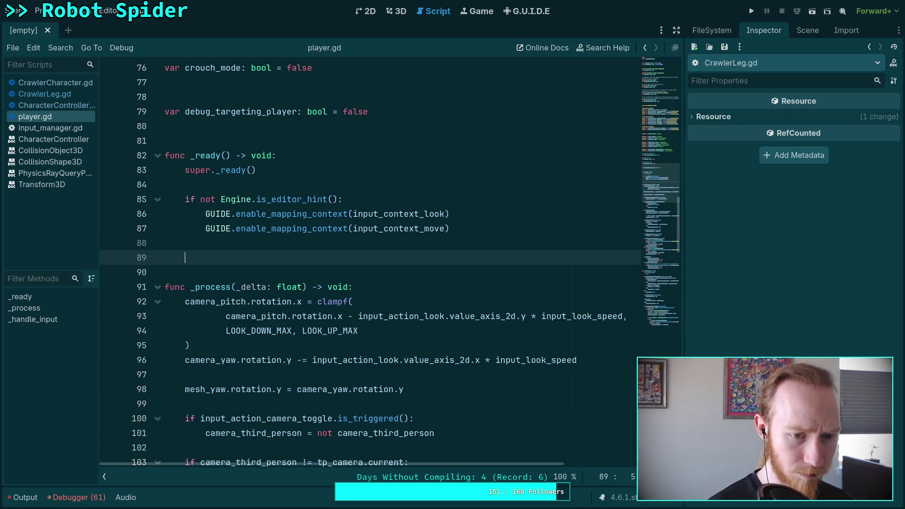
{"action": "key", "text": "Up"}
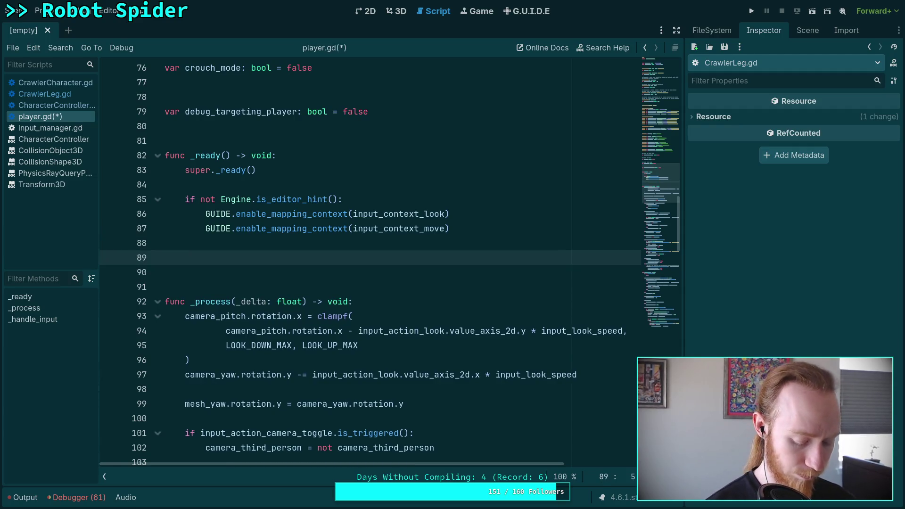
{"action": "type", "text": "var v"}
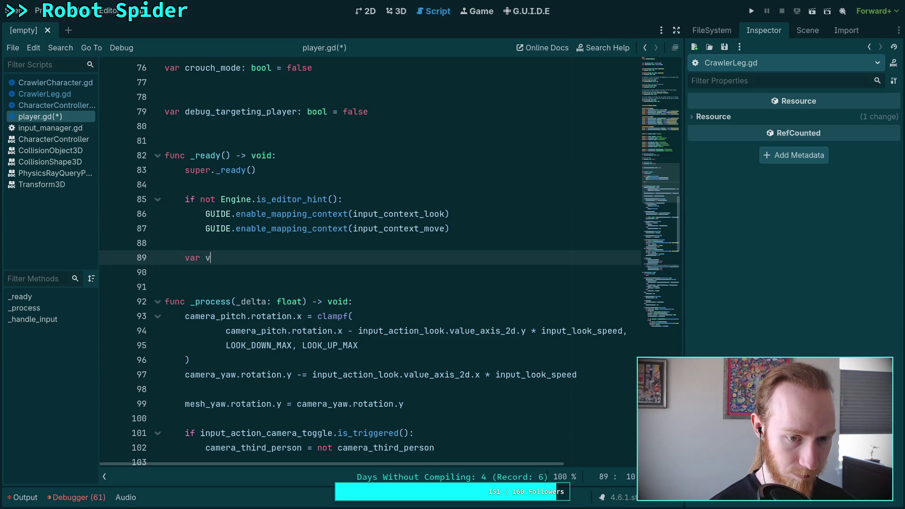
{"action": "type", "text": ": Vecto"}
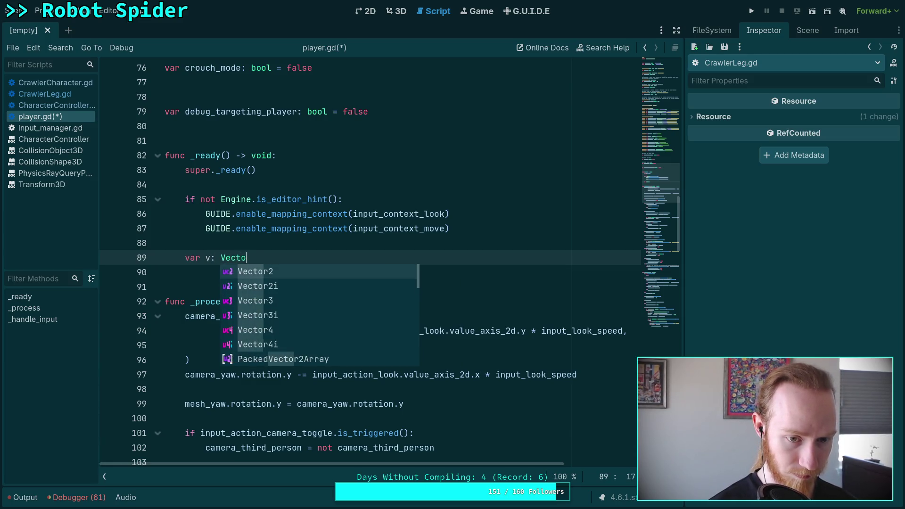
{"action": "type", "text": "r3 = Vec"}
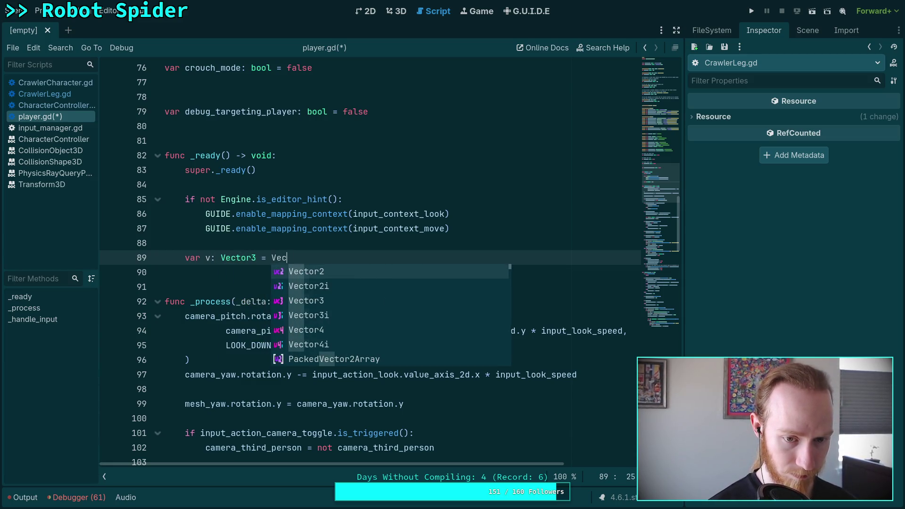
{"action": "type", "text": "tor3"}
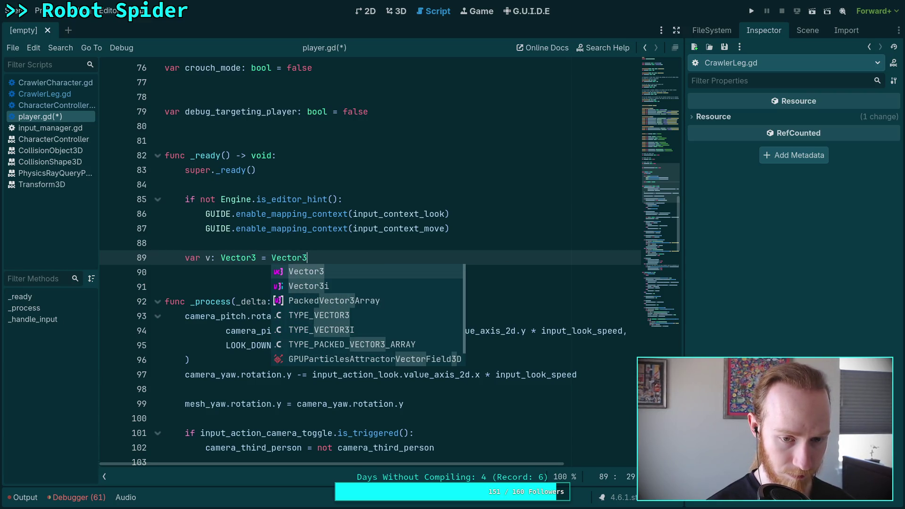
{"action": "type", "text": "(randf"}
{"action": "key", "text": "Return"}
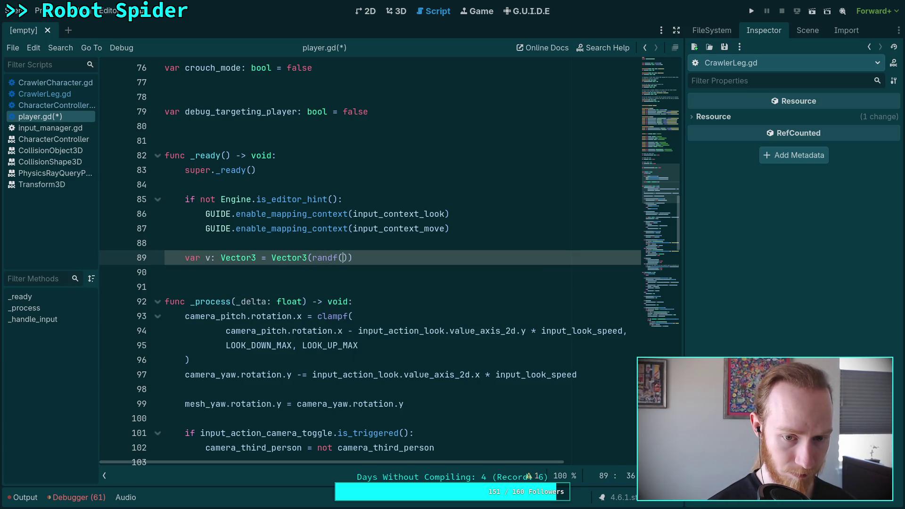
{"action": "type", "text": ") * "}
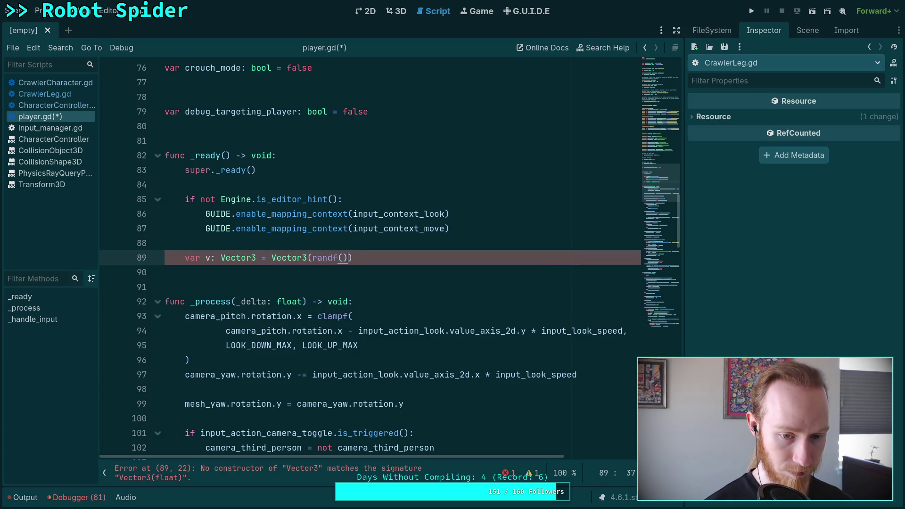
{"action": "type", "text": "2.0, ranf"}
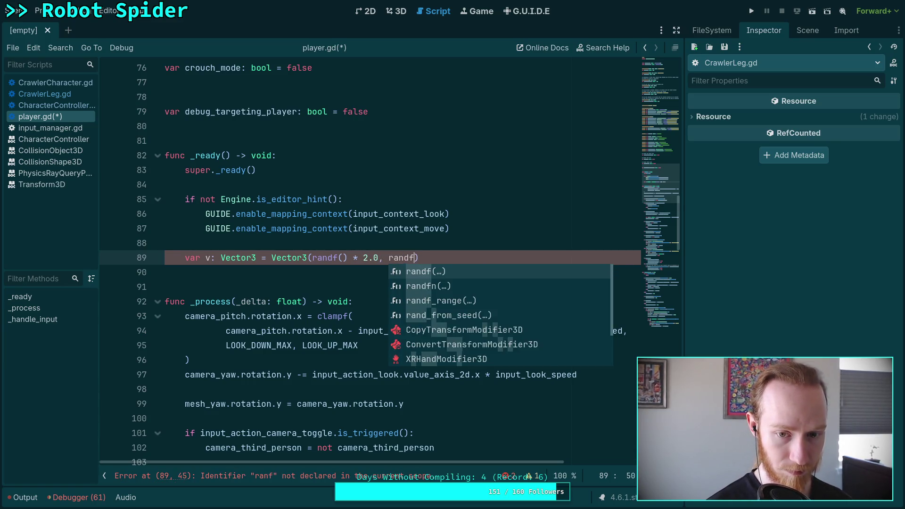
{"action": "key", "text": "Return"}
{"action": "type", "text": ") * 2.0, ra"}
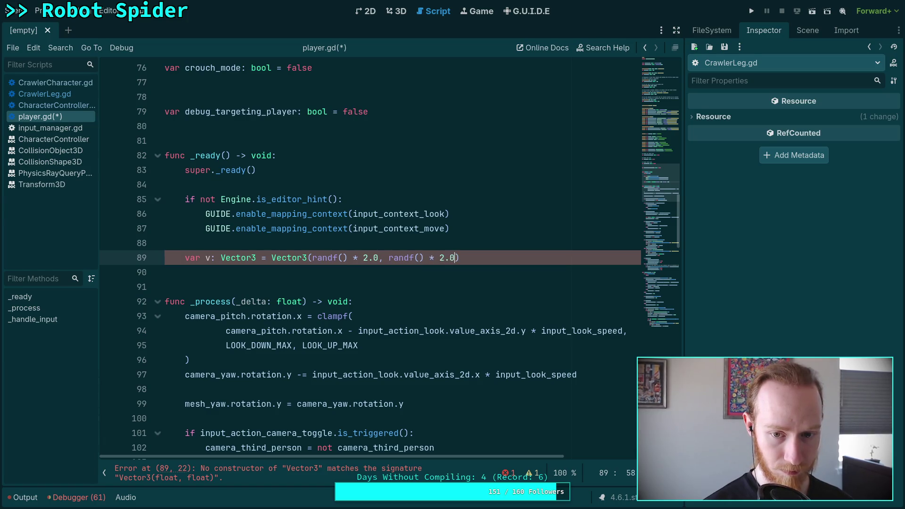
{"action": "type", "text": "nd"}
{"action": "key", "text": "Return"}
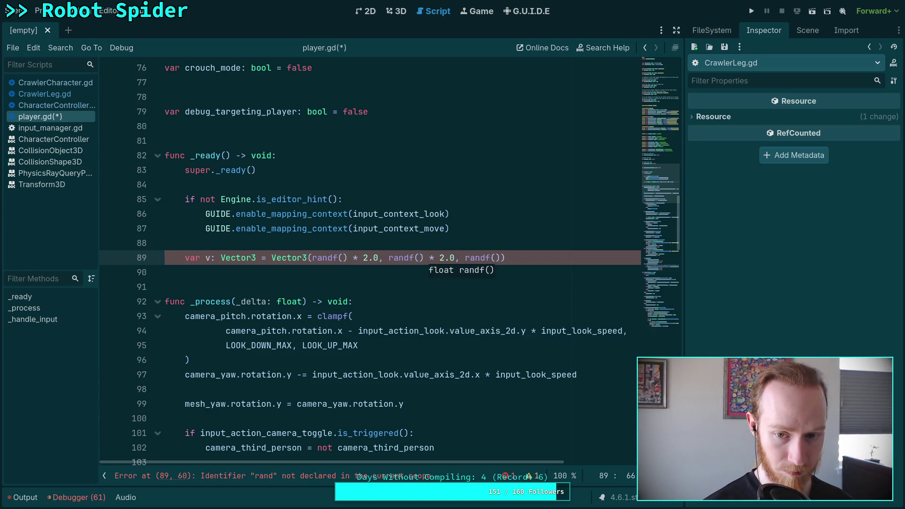
{"action": "type", "text": ") * 2.0"}
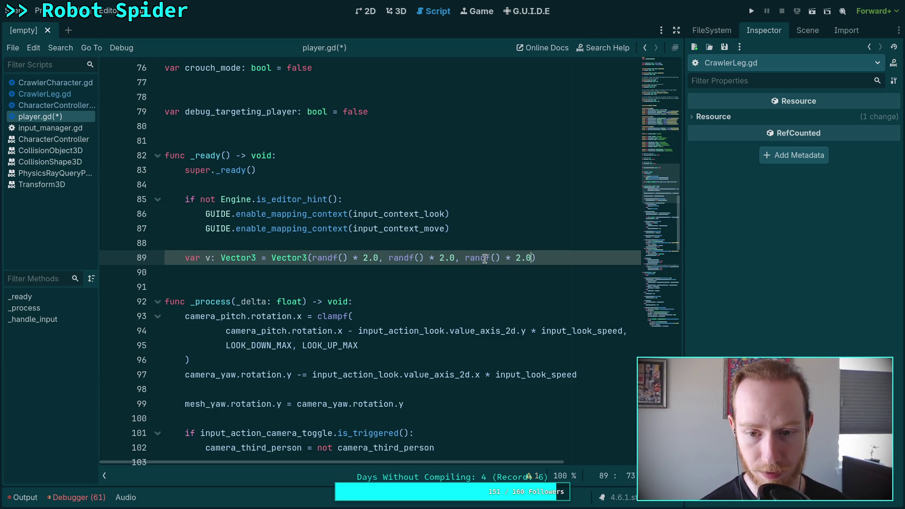
- Append - 1.0 to the first two components, then select and delete the component expressions
{"action": "mouse_move", "coordinate": [485, 257]}
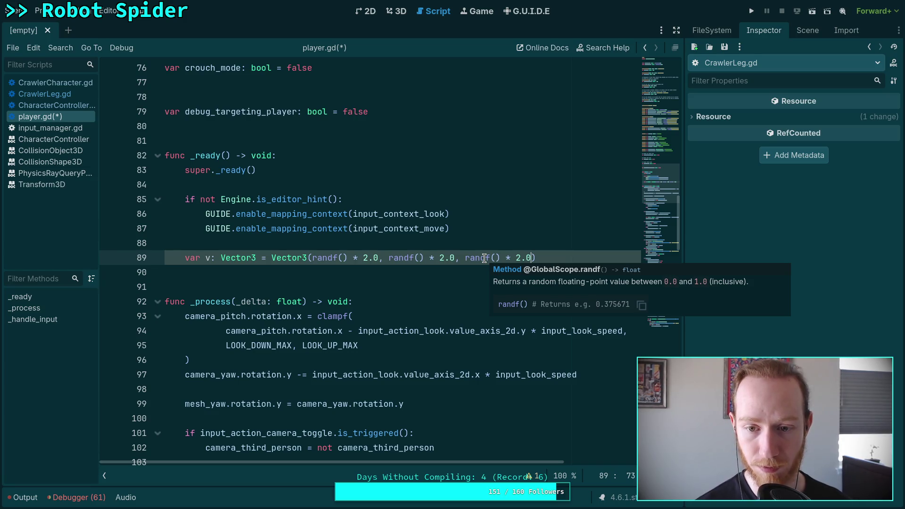
{"action": "left_click", "coordinate": [378, 258]}
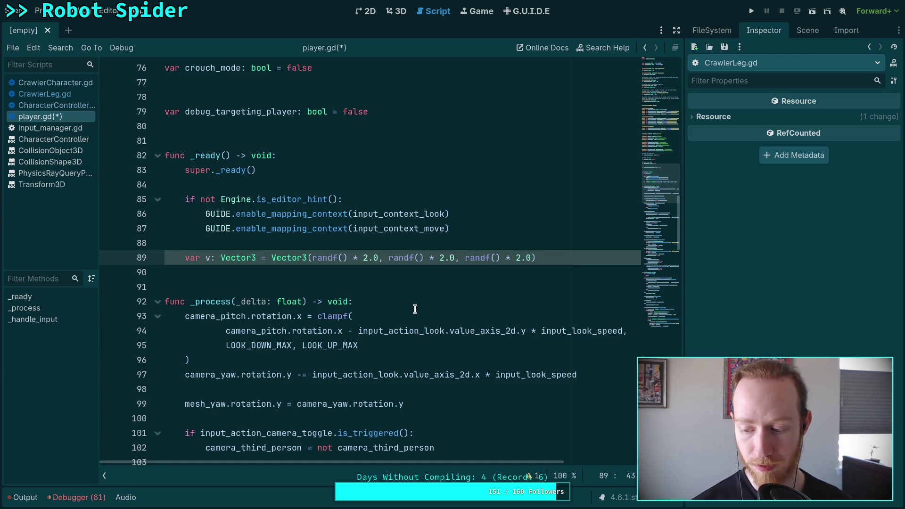
{"action": "type", "text": "- 1.0"}
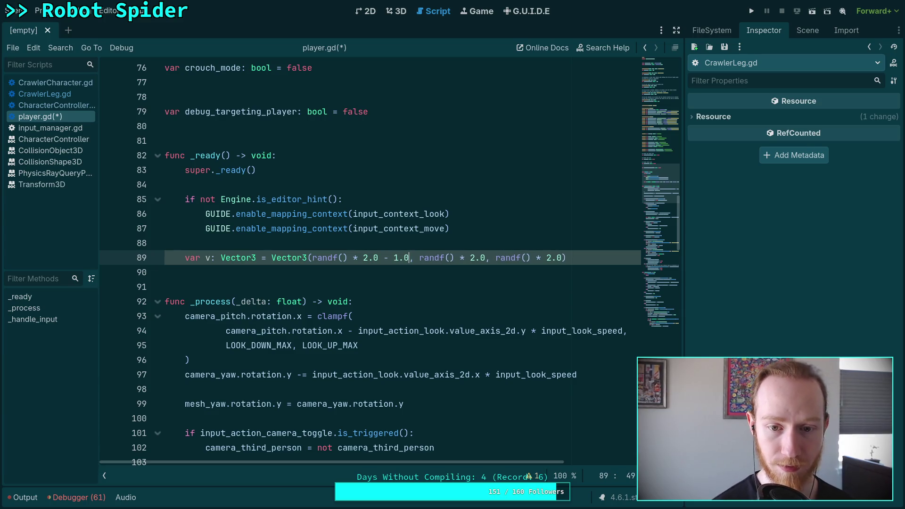
{"action": "left_click", "coordinate": [487, 259]}
{"action": "type", "text": "- 1.0"}
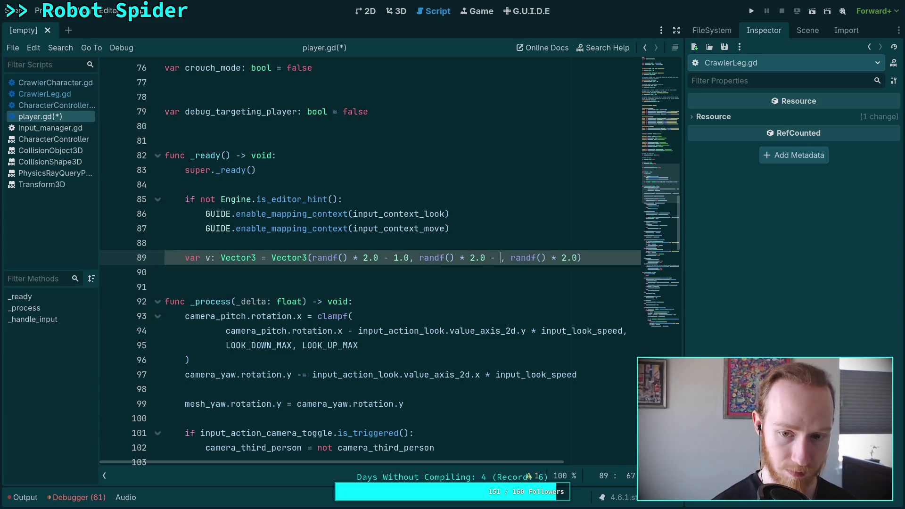
{"action": "left_click", "coordinate": [592, 257]}
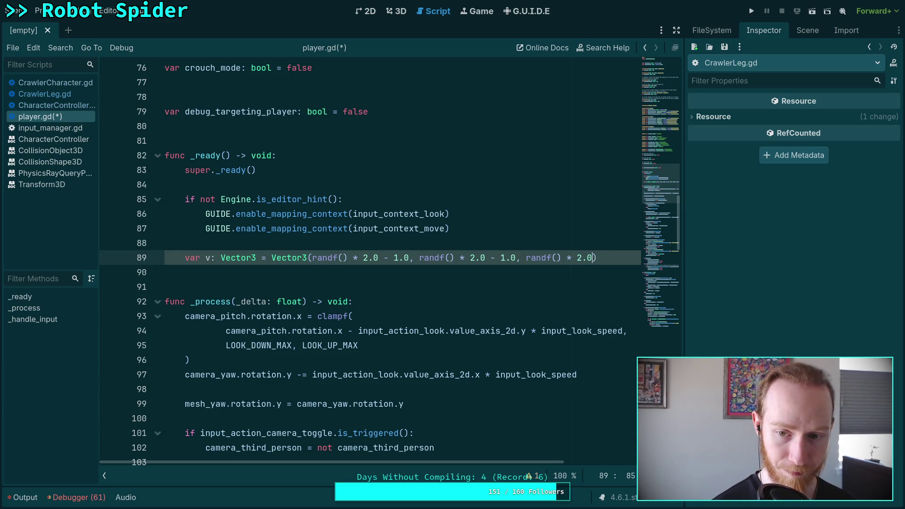
{"action": "left_click_drag", "start_coordinate": [349, 258], "coordinate": [594, 255]}
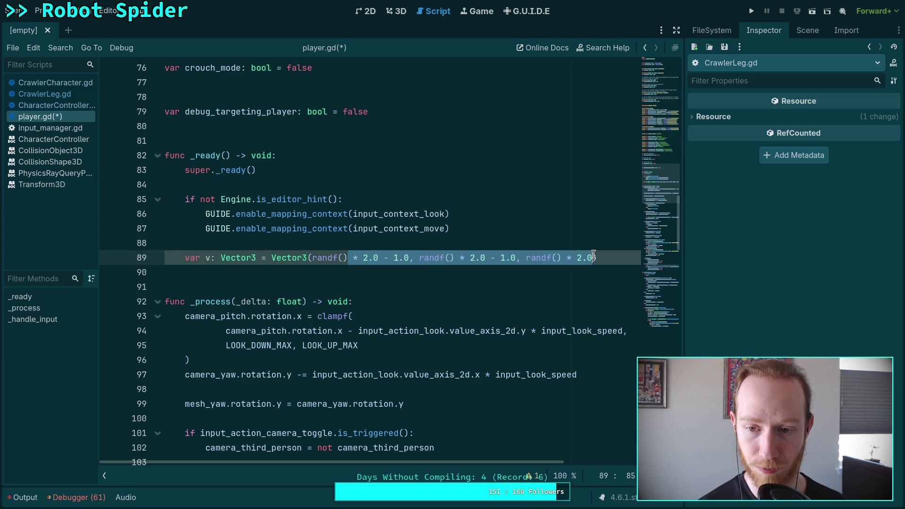
{"action": "key", "text": "BackSpace"}
{"action": "key", "text": "BackSpace"}
{"action": "key", "text": "BackSpace"}
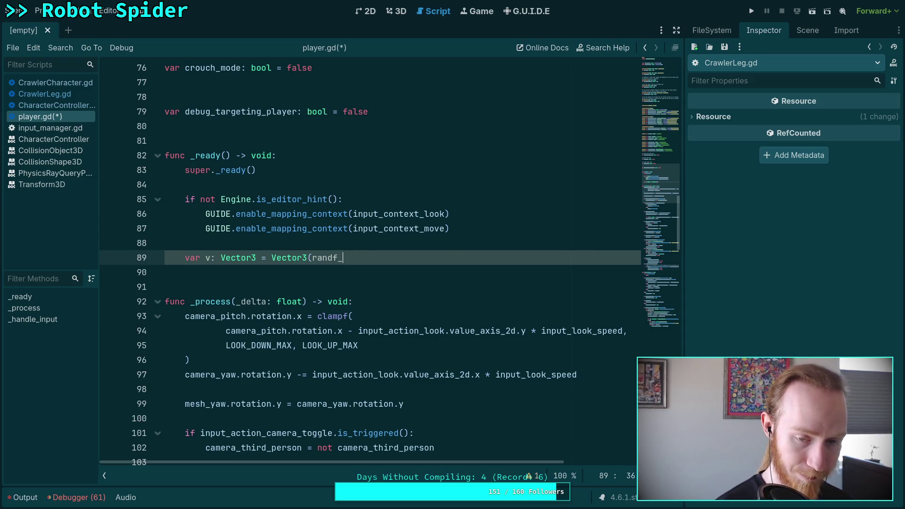
- Initialise v as Vector3.ZERO instead of random components
{"action": "type", "text": "_"}
{"action": "key", "text": "Return"}
{"action": "type", "text": "-5.0, 5.0)"}
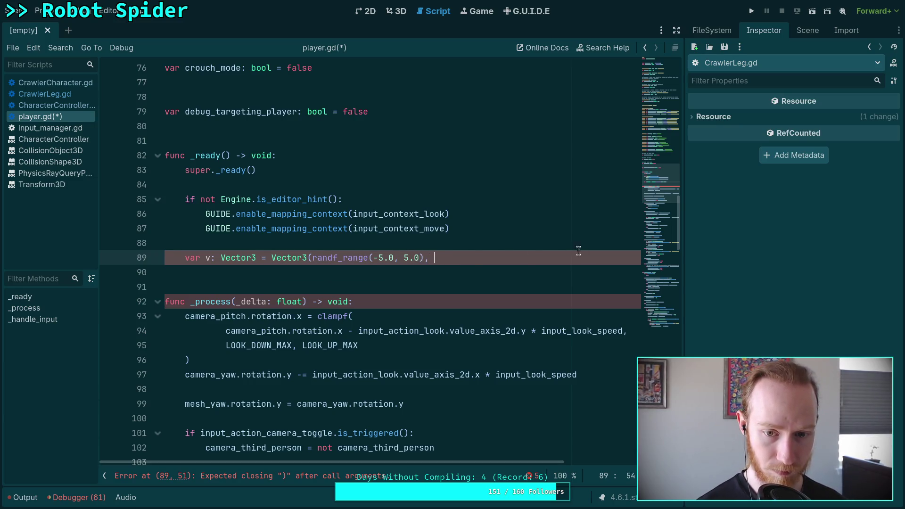
{"action": "type", "text": ","}
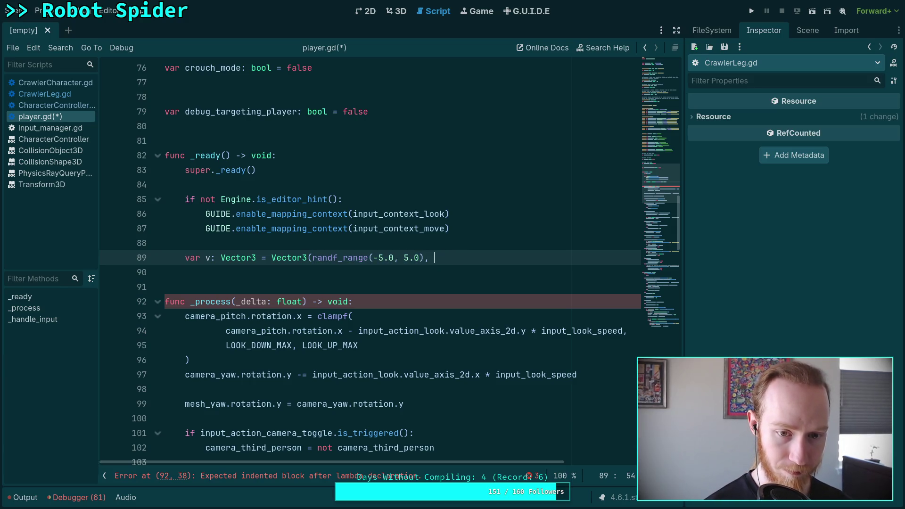
{"action": "key", "text": "BackSpace"}
{"action": "key", "text": "BackSpace"}
{"action": "key", "text": "BackSpace"}
{"action": "type", "text": ".Z"}
{"action": "key", "text": "Return"}
{"action": "key", "text": "Return"}
- Add a 'for i in range(3):' loop setting v[i] = randf_range(-5.0, 5.0), followed by blank lines
{"action": "type", "text": "for "}
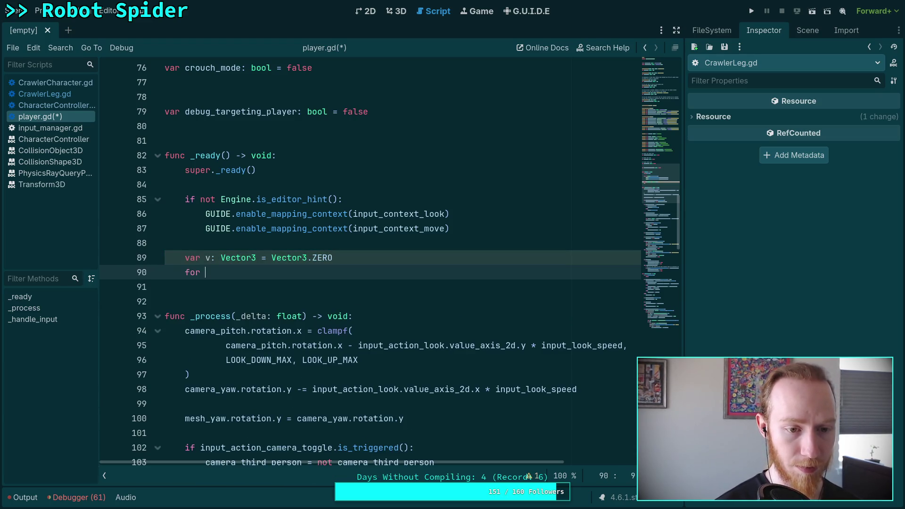
{"action": "type", "text": "i in range"}
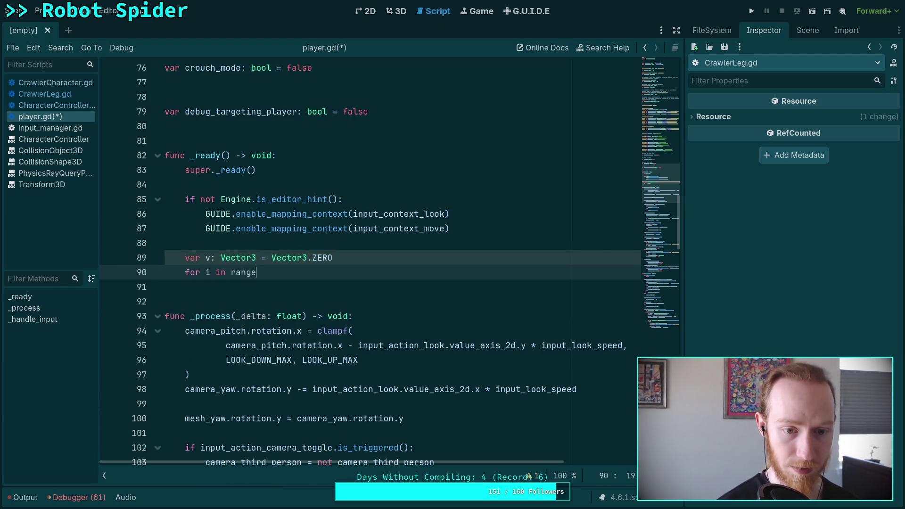
{"action": "type", "text": "(3):"}
{"action": "key", "text": "Return"}
{"action": "type", "text": "v"}
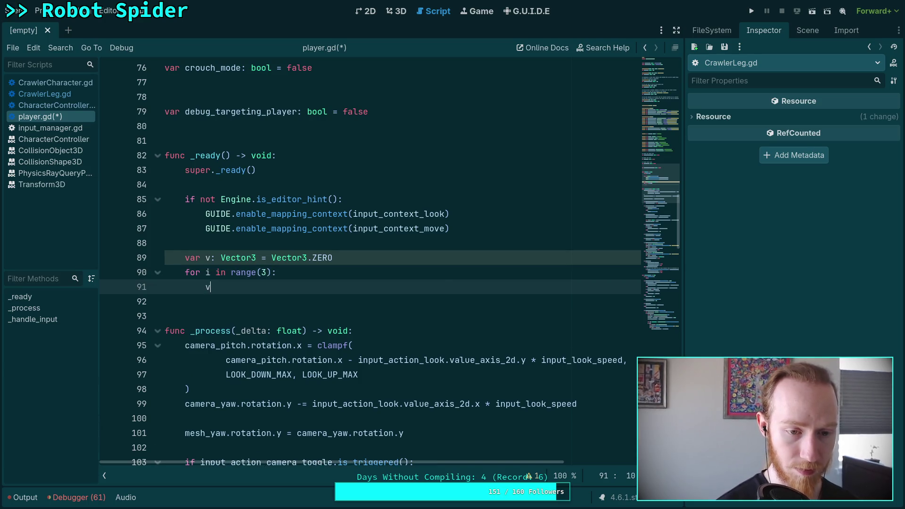
{"action": "type", "text": "[i] = randf_range(-5.0, 5.0),"}
{"action": "key", "text": "BackSpace"}
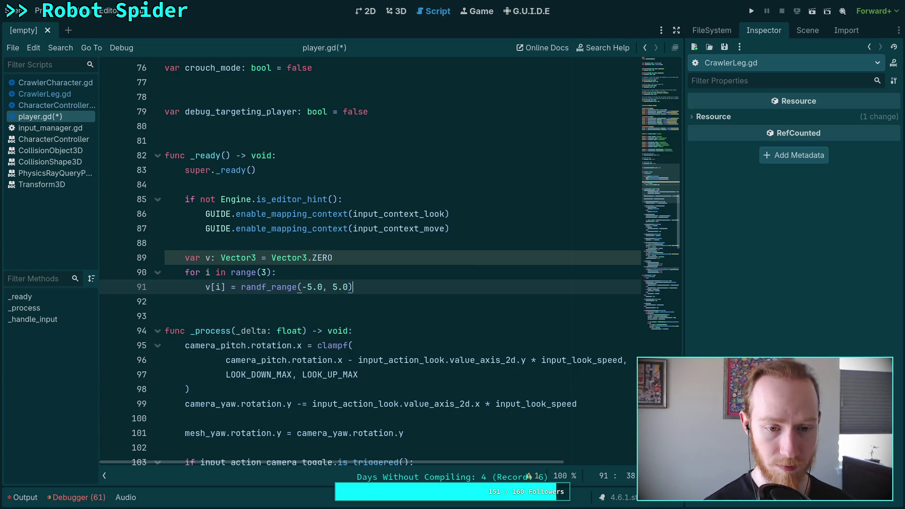
{"action": "key", "text": "Return"}
{"action": "key", "text": "Return"}
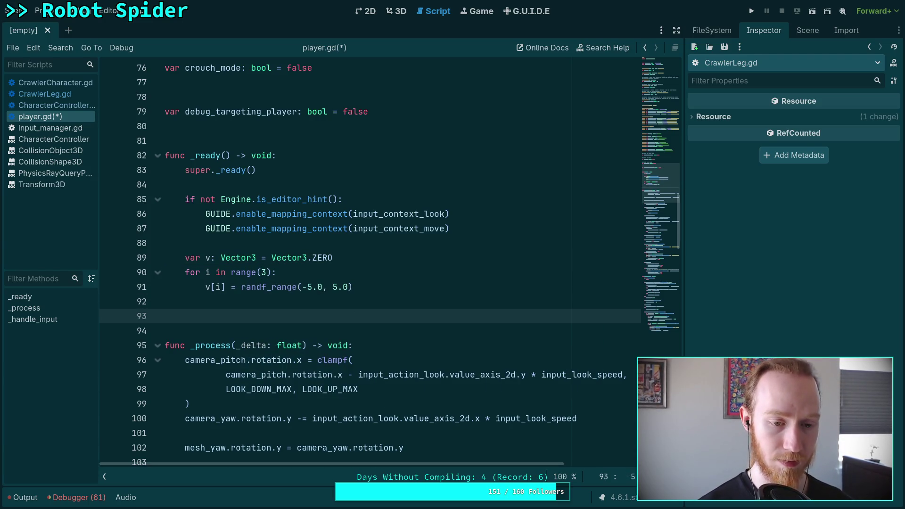
{"action": "key", "text": "Return"}
{"action": "key", "text": "Up"}
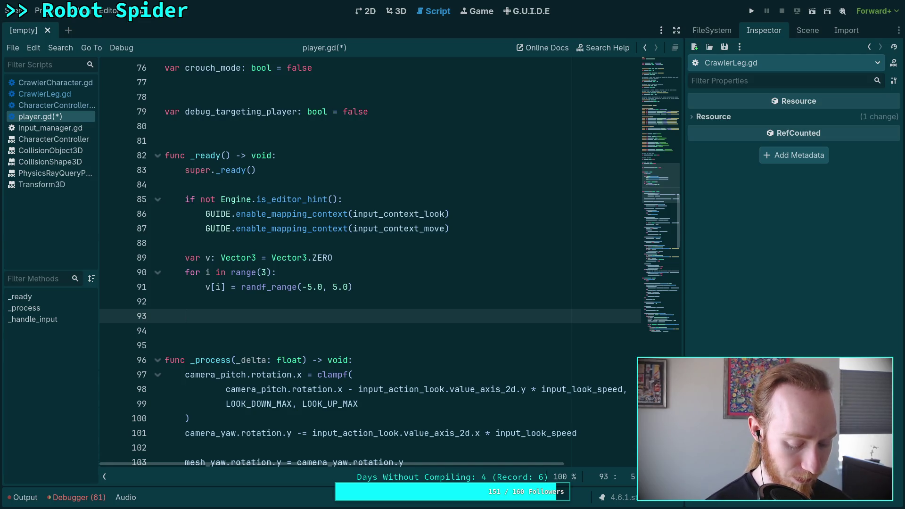
- Declare 'var d: Vector3 = v.normalized()'
{"action": "type", "text": "var d"}
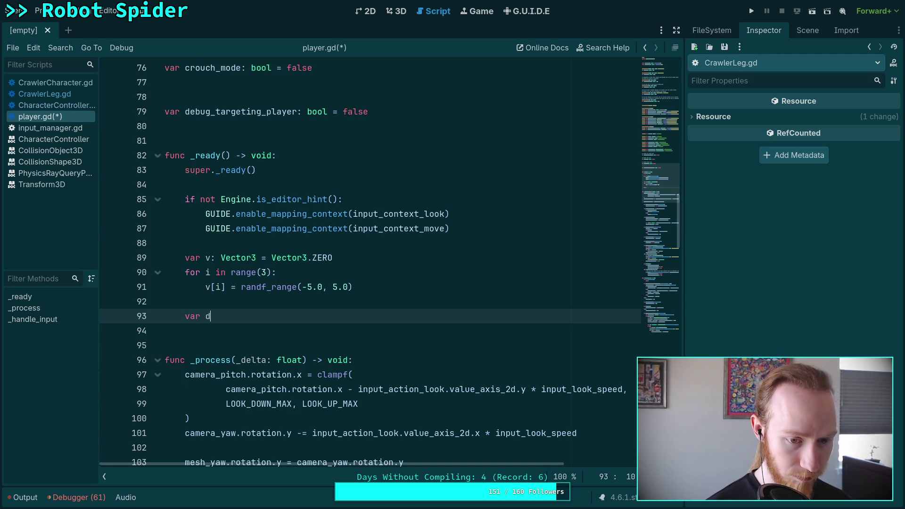
{"action": "type", "text": ": Vec"}
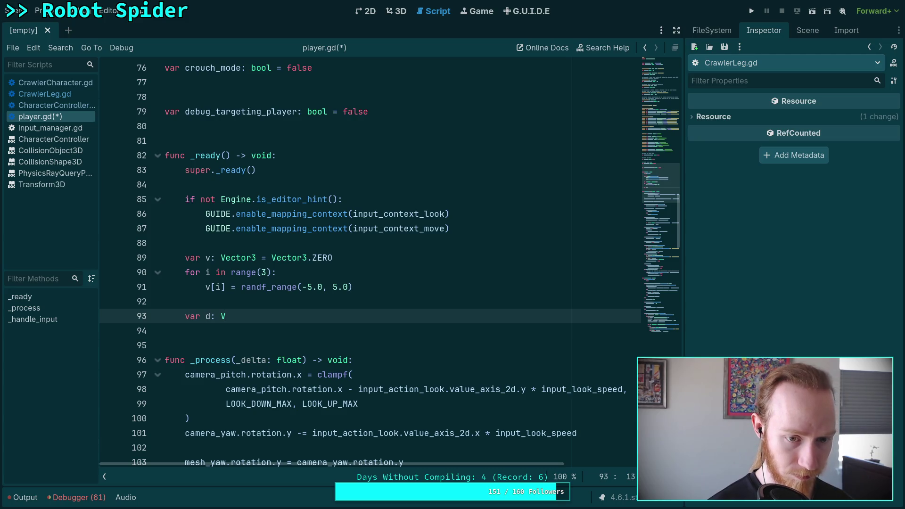
{"action": "key", "text": "Down"}
{"action": "key", "text": "Down"}
{"action": "key", "text": "Return"}
{"action": "type", "text": "= "}
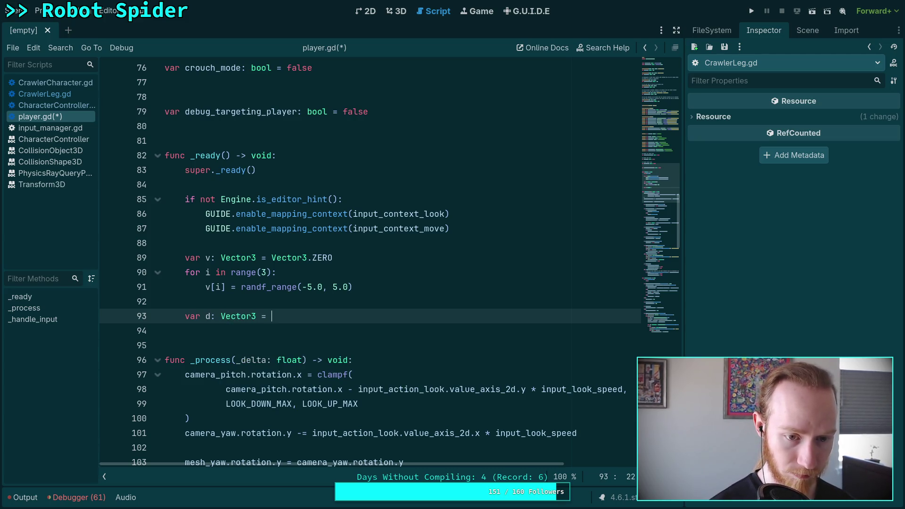
{"action": "type", "text": "v.n"}
{"action": "key", "text": "Return"}
{"action": "key", "text": "Return"}
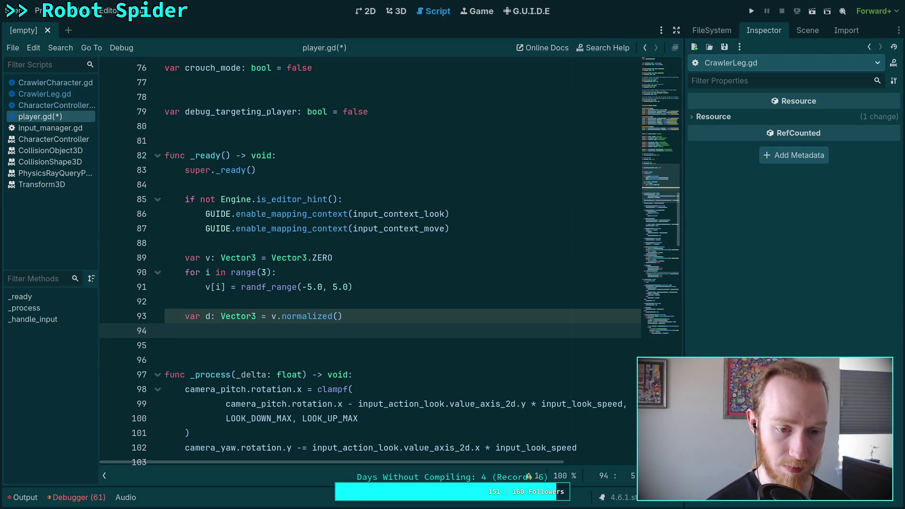
- Print 'diff: %.5f' % (v.length() - (d.dot(v))) and save player.gd
{"action": "type", "text": "print('"}
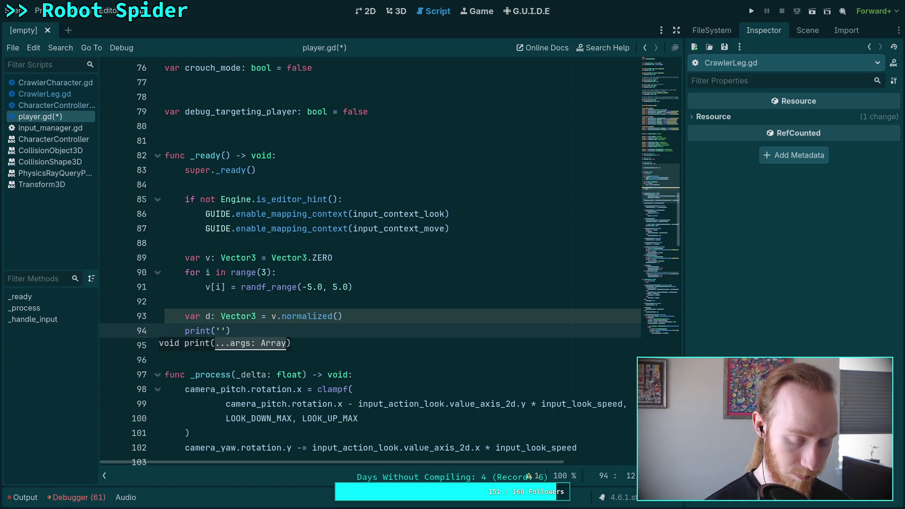
{"action": "type", "text": "diff"}
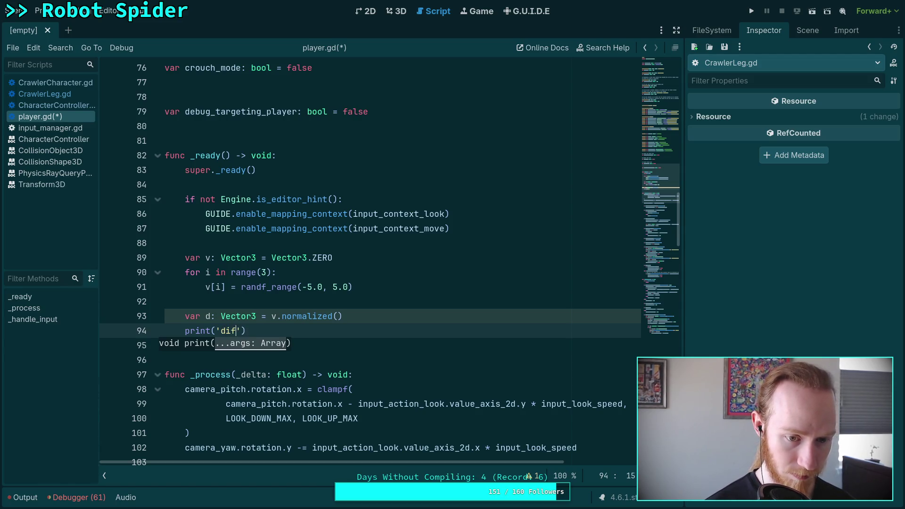
{"action": "type", "text": ": $"}
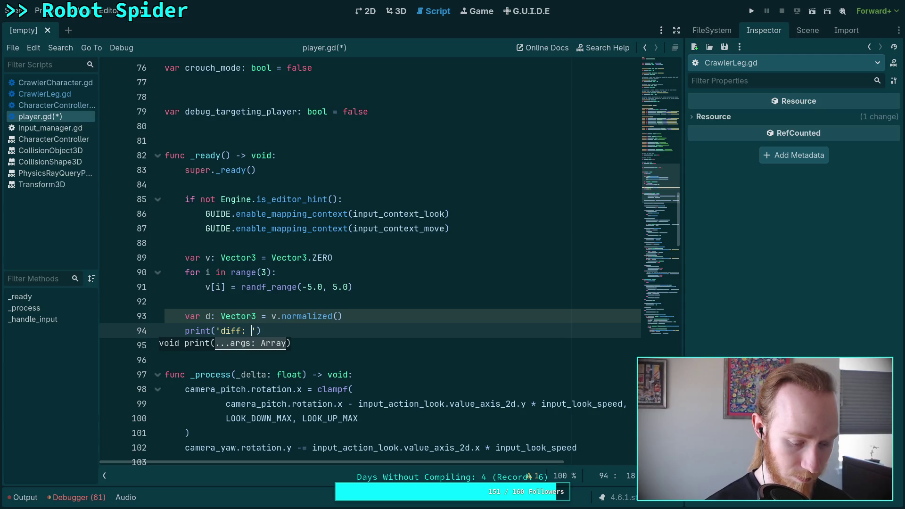
{"action": "key", "text": "BackSpace"}
{"action": "type", "text": "%.5f'"}
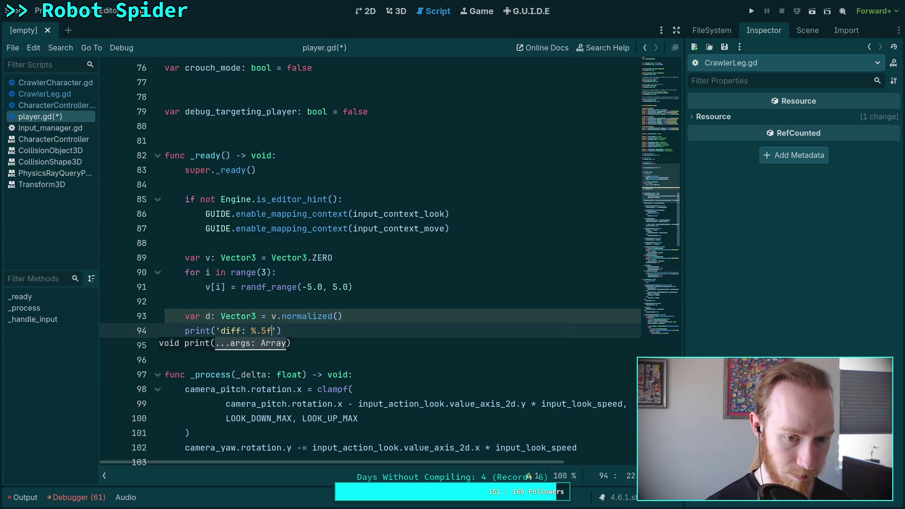
{"action": "type", "text": " % "}
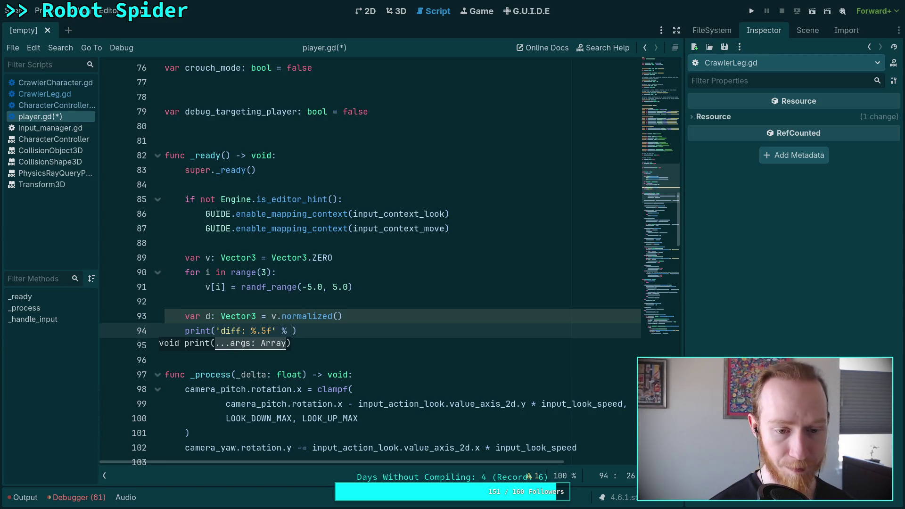
{"action": "type", "text": "("}
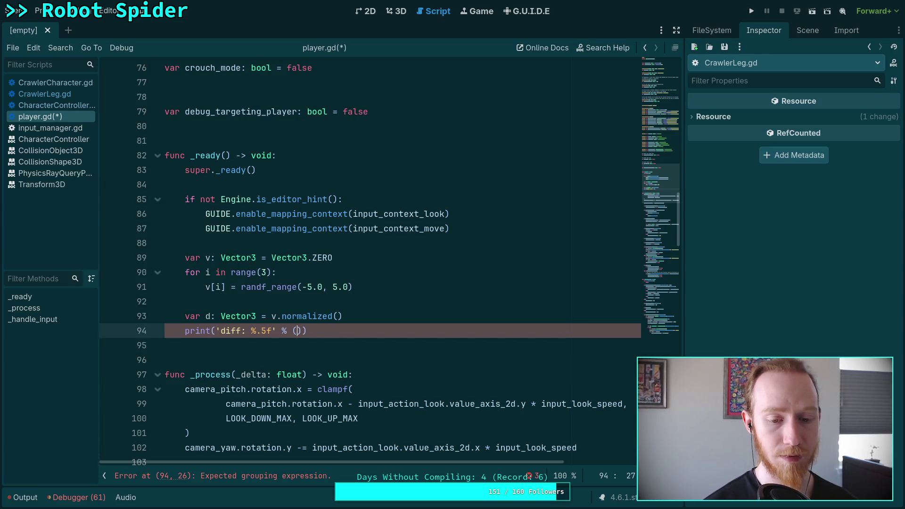
{"action": "type", "text": "v.l"}
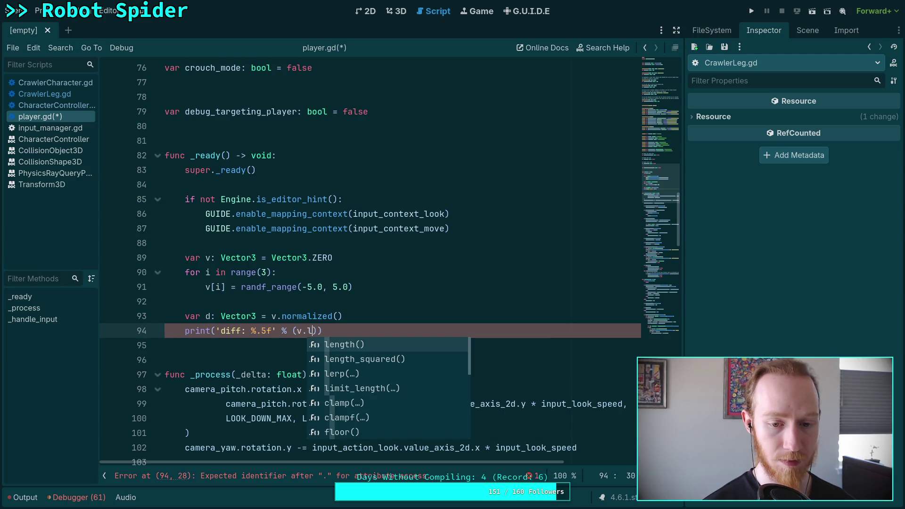
{"action": "key", "text": "Return"}
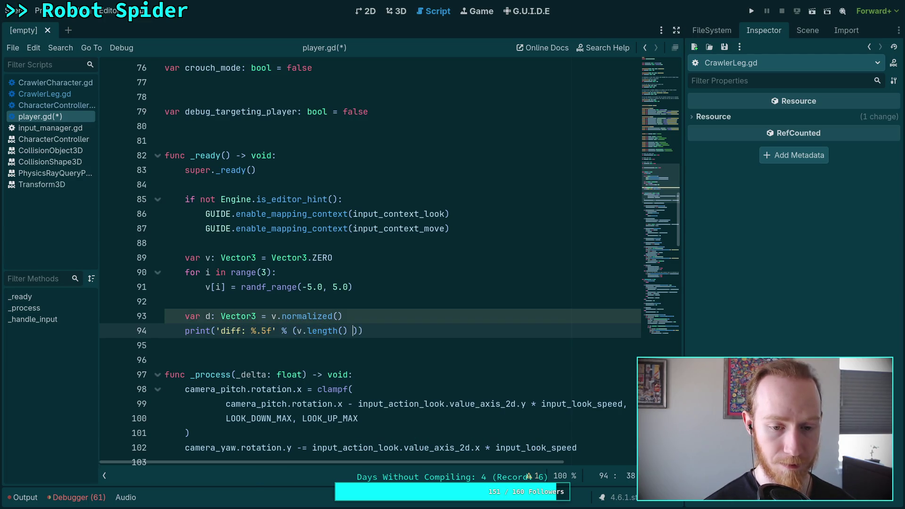
{"action": "type", "text": "- "}
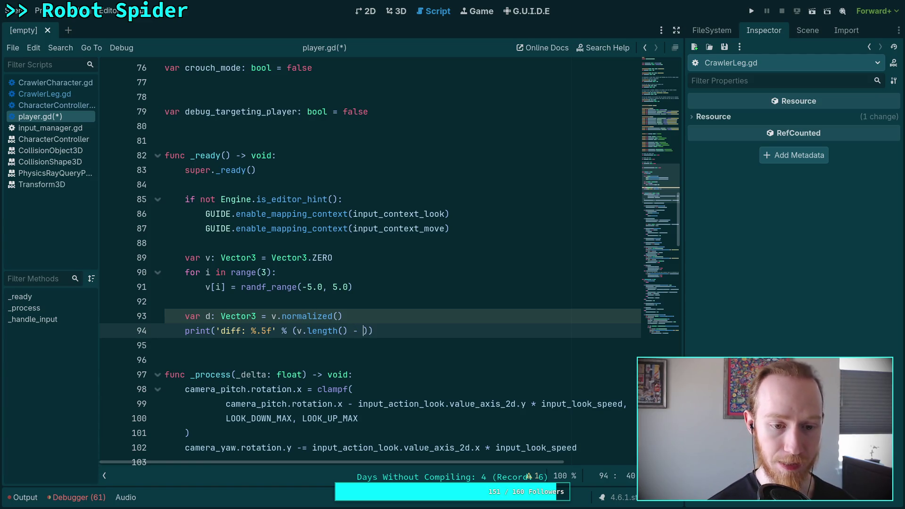
{"action": "type", "text": "(d."}
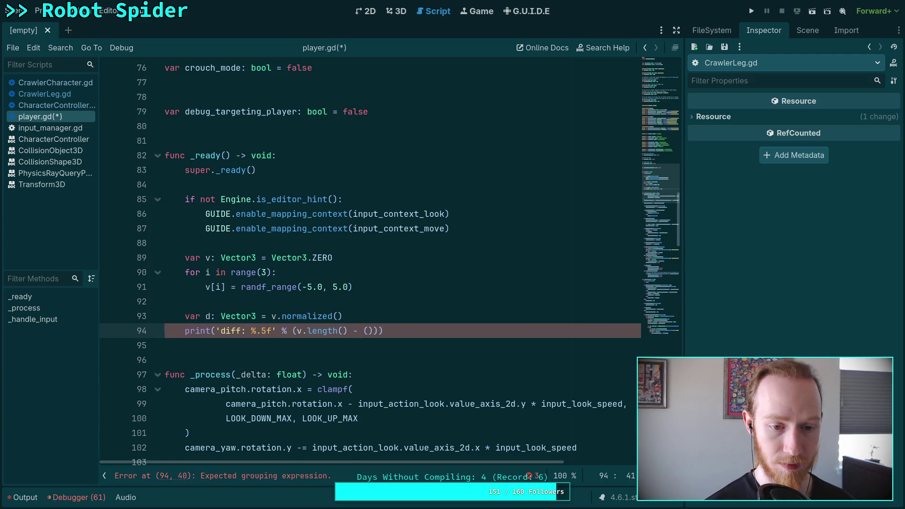
{"action": "type", "text": "dot(v)))"}
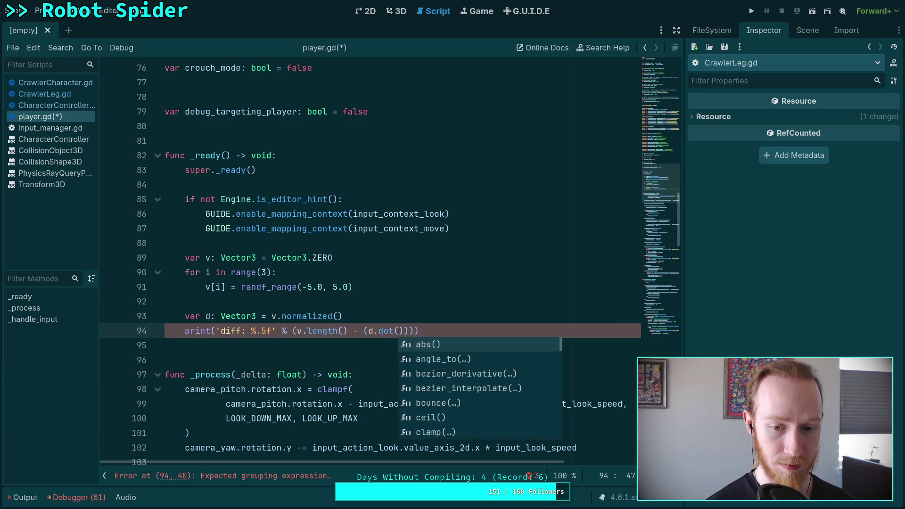
{"action": "type", "text": ")"}
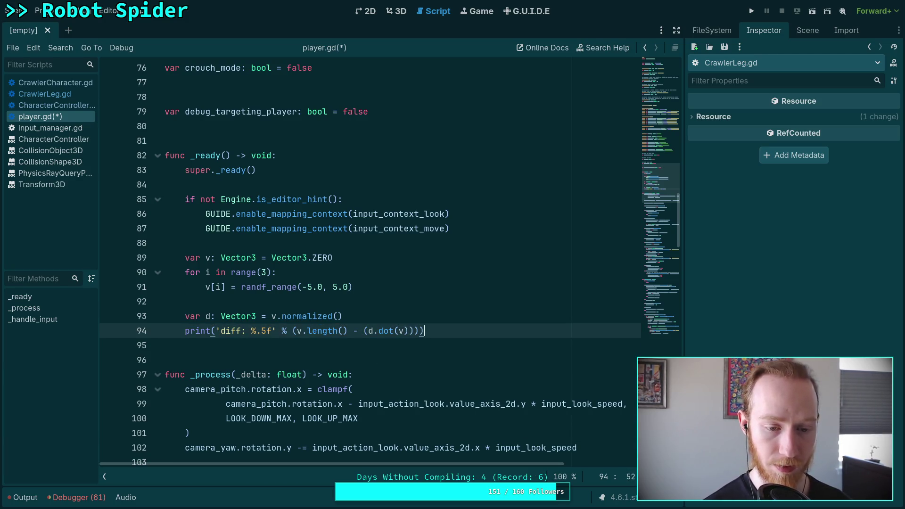
{"action": "key", "text": "ctrl+s"}
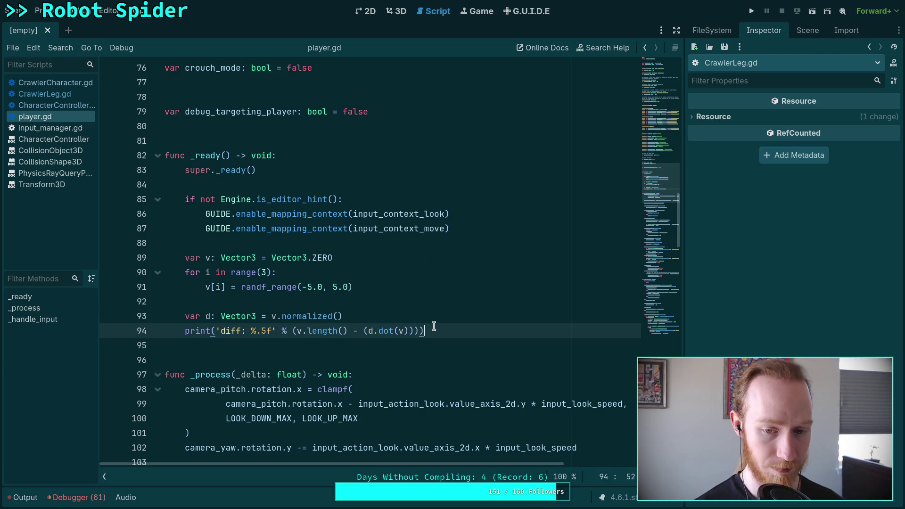
{"action": "key", "text": "Return"}
- Add a breakpoint after the print, run the project with F5, and show the Output log
{"action": "type", "text": "brea"}
{"action": "key", "text": "Down"}
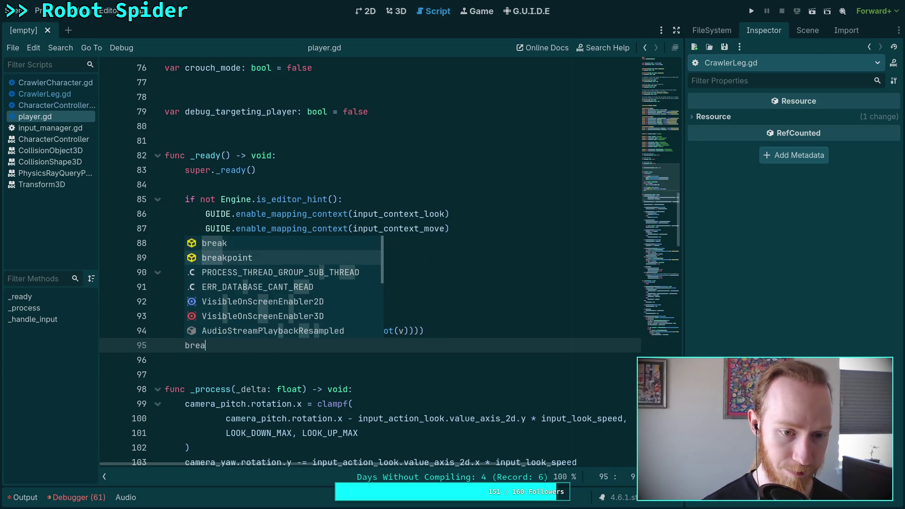
{"action": "key", "text": "Return"}
{"action": "key", "text": "F5"}
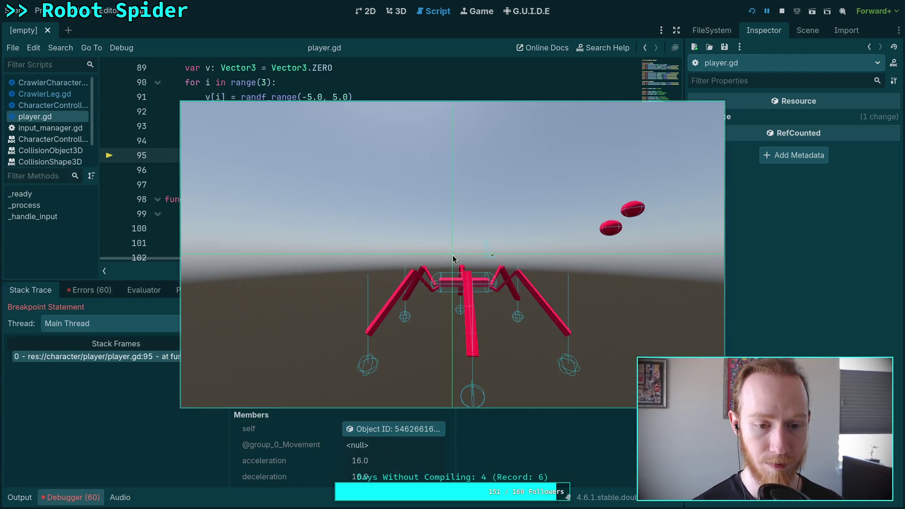
{"action": "left_click", "coordinate": [19, 497]}
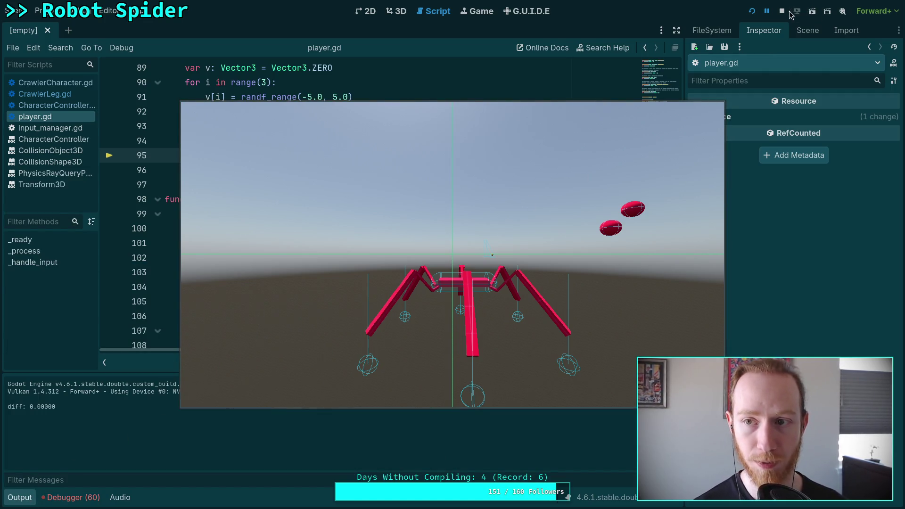
- Stop the game and wrap the test code in an indented 'for i in range(50):' loop
{"action": "left_click", "coordinate": [782, 12]}
{"action": "scroll", "coordinate": [390, 202], "scroll_direction": "up", "scroll_amount": 2}
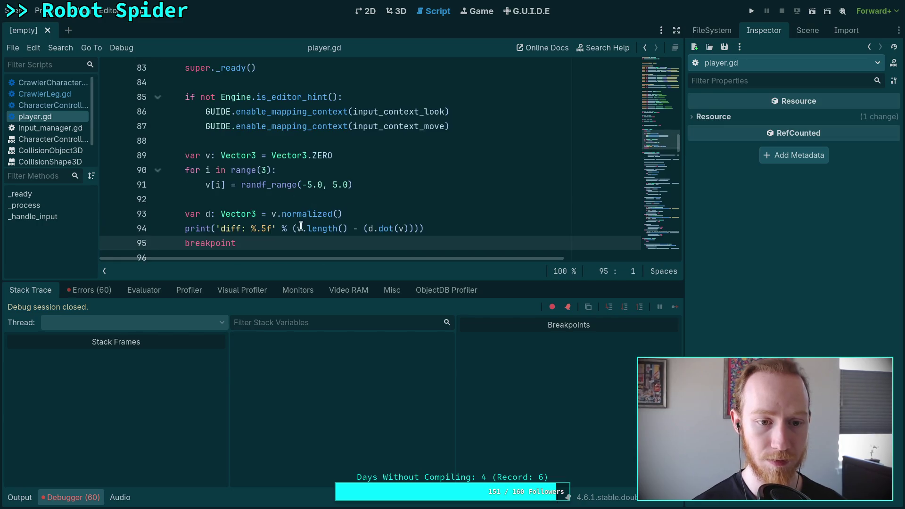
{"action": "left_click", "coordinate": [340, 140]}
{"action": "key", "text": "Return"}
{"action": "type", "text": "f"}
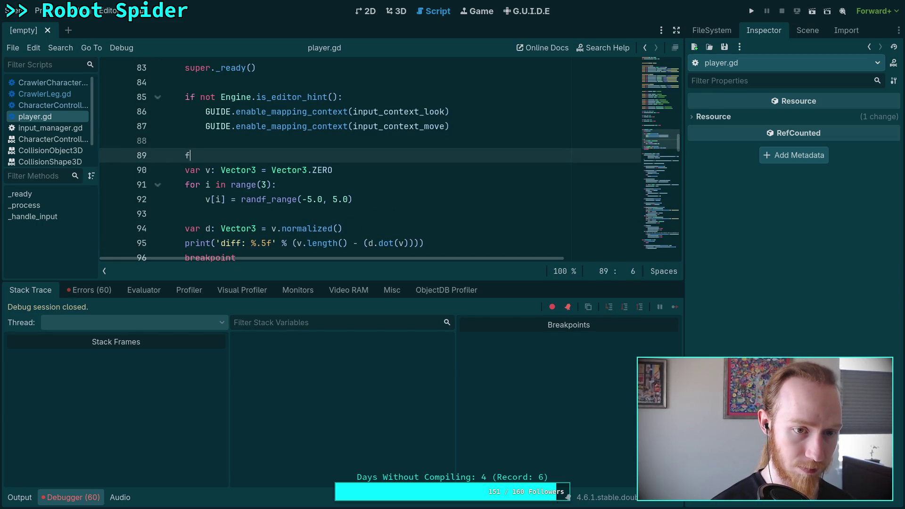
{"action": "type", "text": "or i in range("}
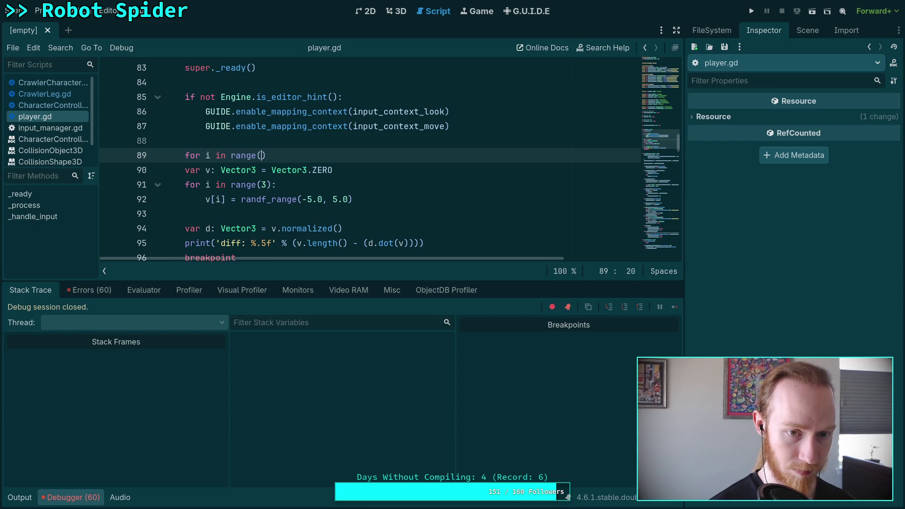
{"action": "type", "text": "1"}
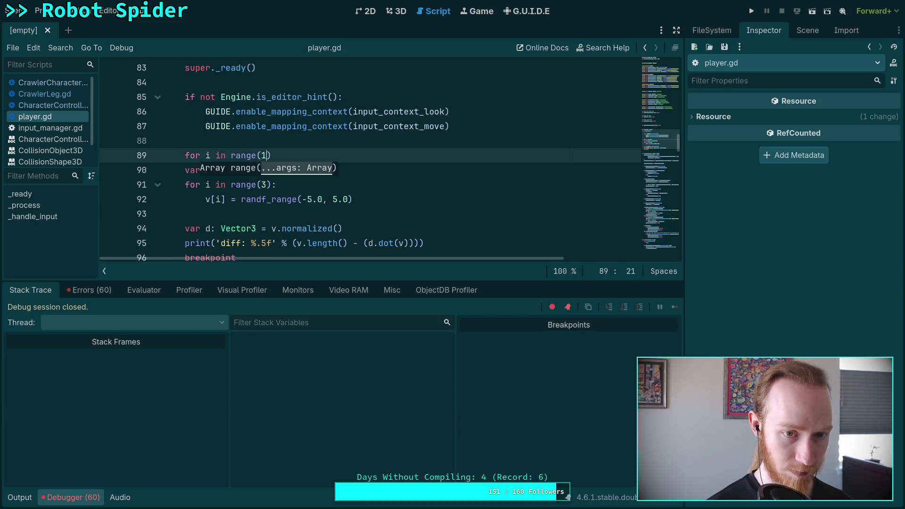
{"action": "type", "text": "0"}
{"action": "key", "text": "BackSpace"}
{"action": "key", "text": "BackSpace"}
{"action": "type", "text": "500"}
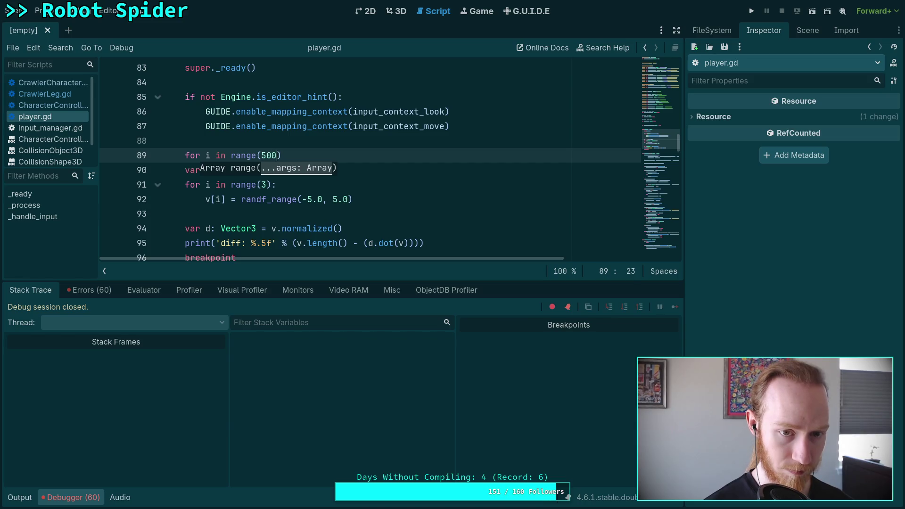
{"action": "key", "text": "Escape"}
{"action": "key", "text": "BackSpace"}
{"action": "type", "text": "):"}
{"action": "left_click_drag", "start_coordinate": [224, 171], "coordinate": [235, 243]}
{"action": "key", "text": "Tab"}
{"action": "left_click", "coordinate": [438, 216]}
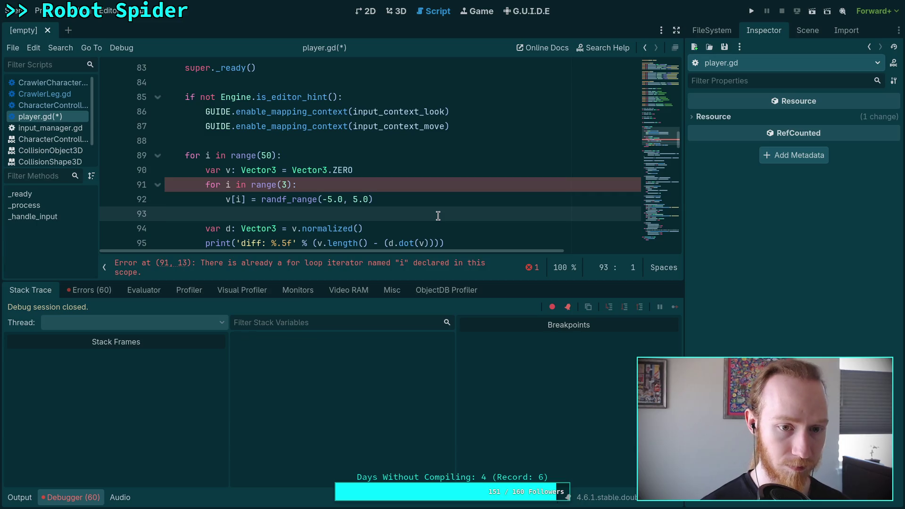
- Rename the outer loop variable to t, rerun, confirm diffs print 0.00000, then stop
{"action": "left_click", "coordinate": [208, 155]}
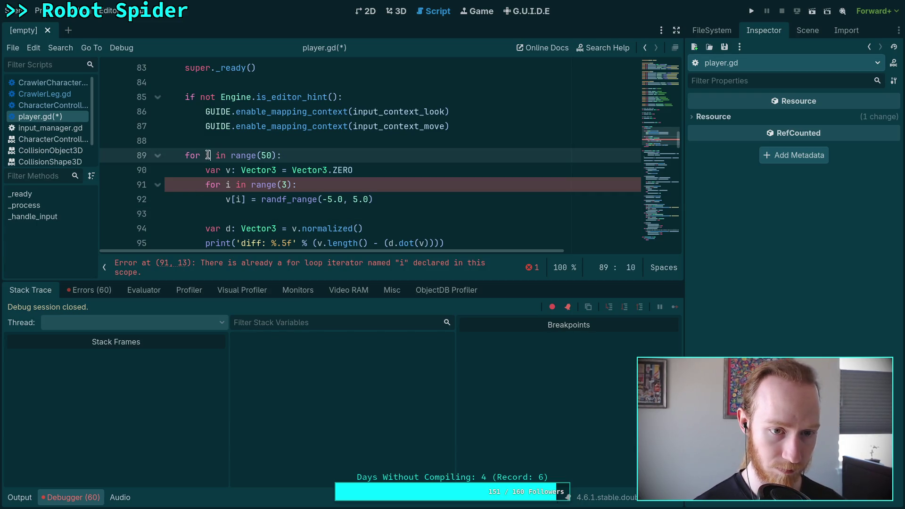
{"action": "key", "text": "BackSpace"}
{"action": "type", "text": "t"}
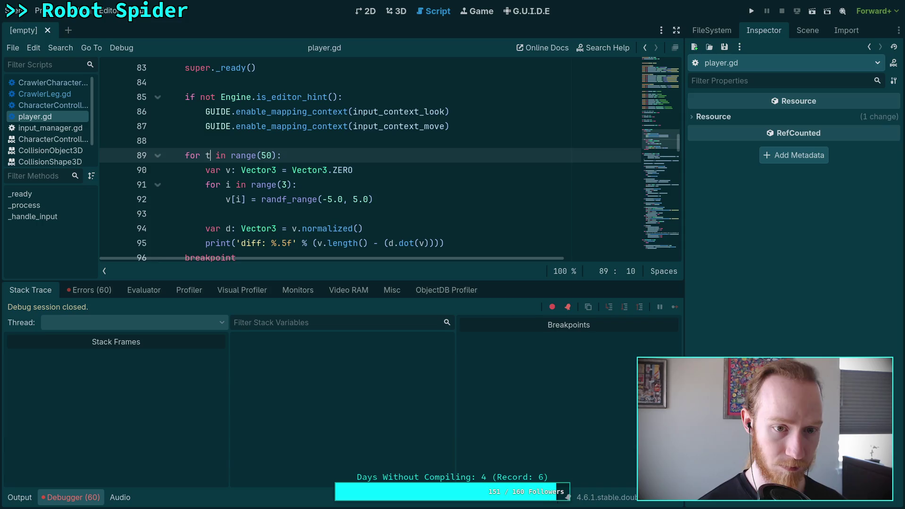
{"action": "scroll", "coordinate": [330, 151], "scroll_direction": "down", "scroll_amount": 1}
{"action": "left_click", "coordinate": [753, 12]}
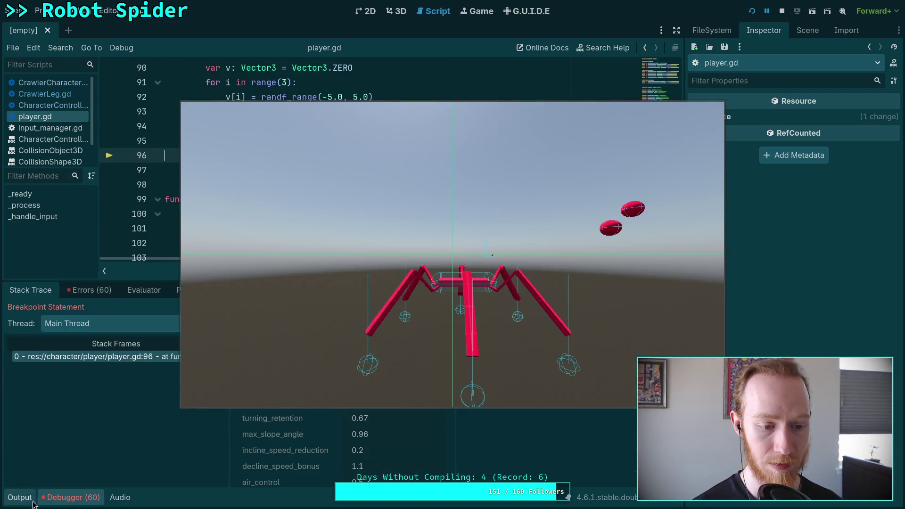
{"action": "left_click", "coordinate": [29, 499]}
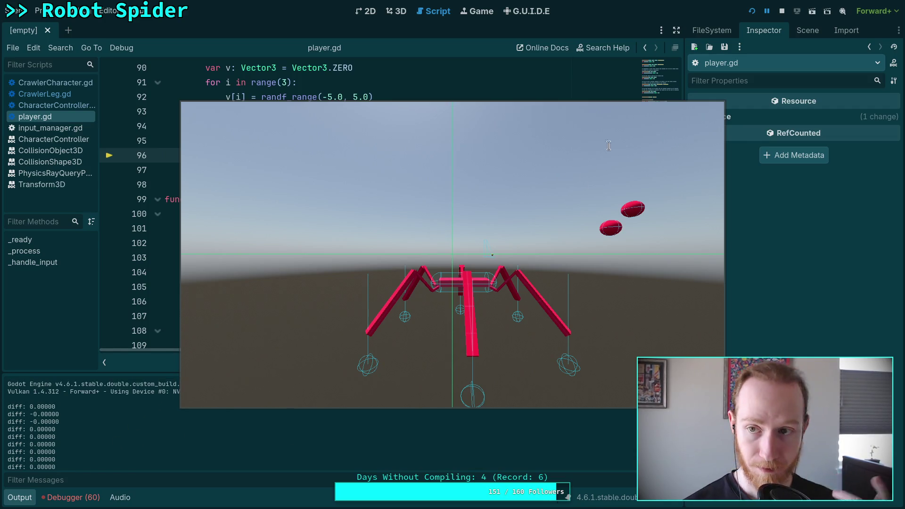
{"action": "left_click", "coordinate": [782, 11]}
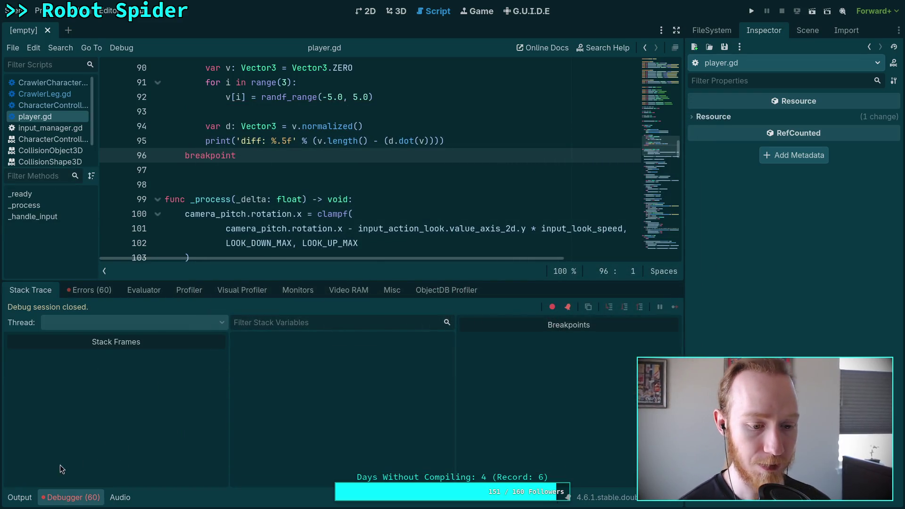
- Hide the debugger and review CrawlerLeg.gd and how CharacterController.gd computes ground_velocity
{"action": "left_click", "coordinate": [69, 499]}
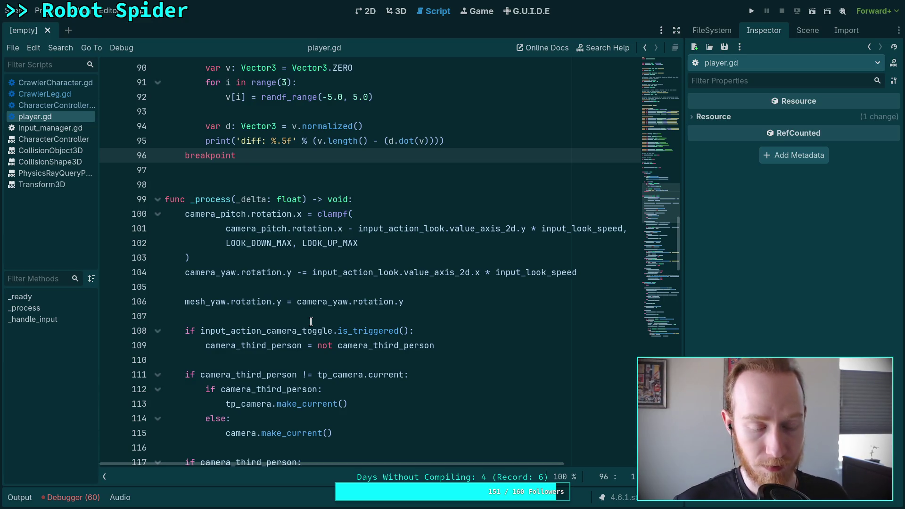
{"action": "left_click", "coordinate": [42, 94]}
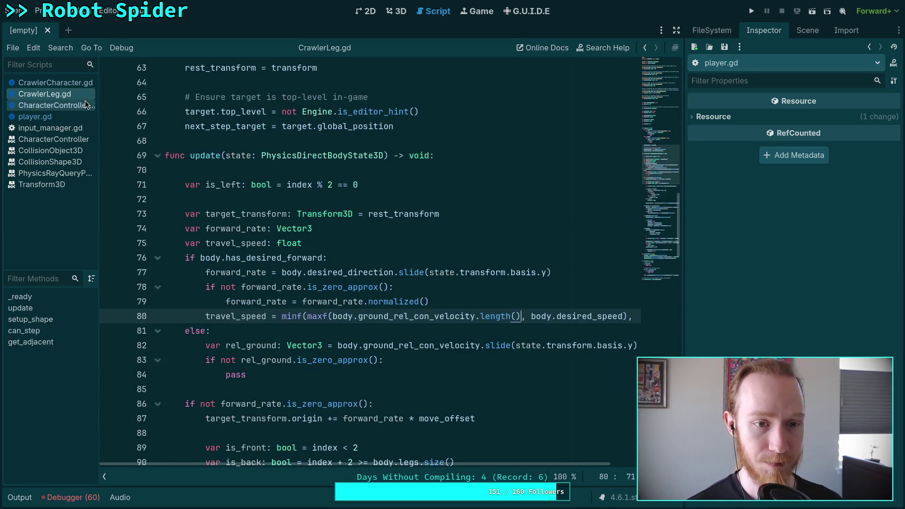
{"action": "scroll", "coordinate": [335, 280], "scroll_direction": "down", "scroll_amount": 1}
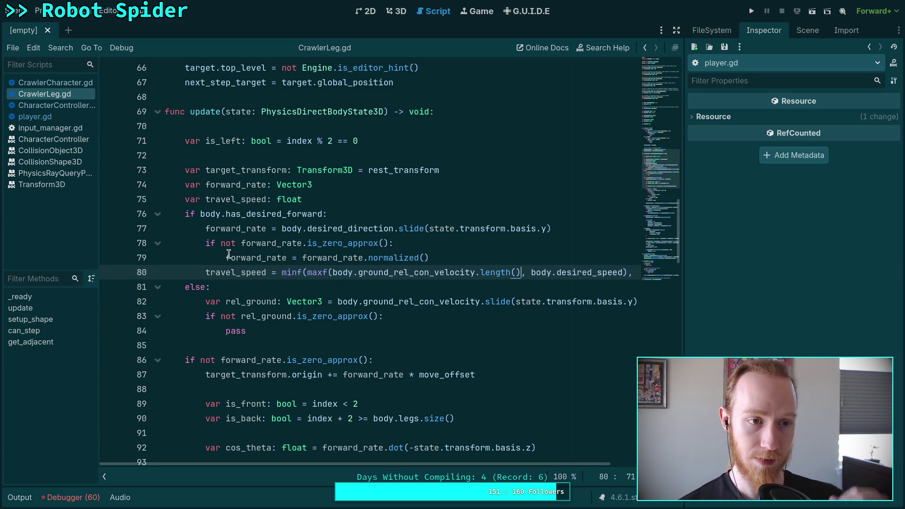
{"action": "left_click", "coordinate": [52, 105]}
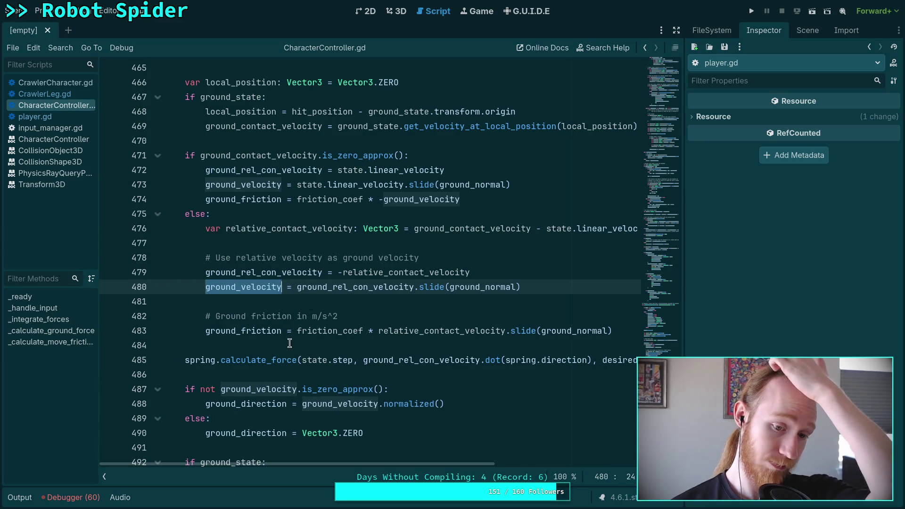
{"action": "double_click", "coordinate": [274, 389]}
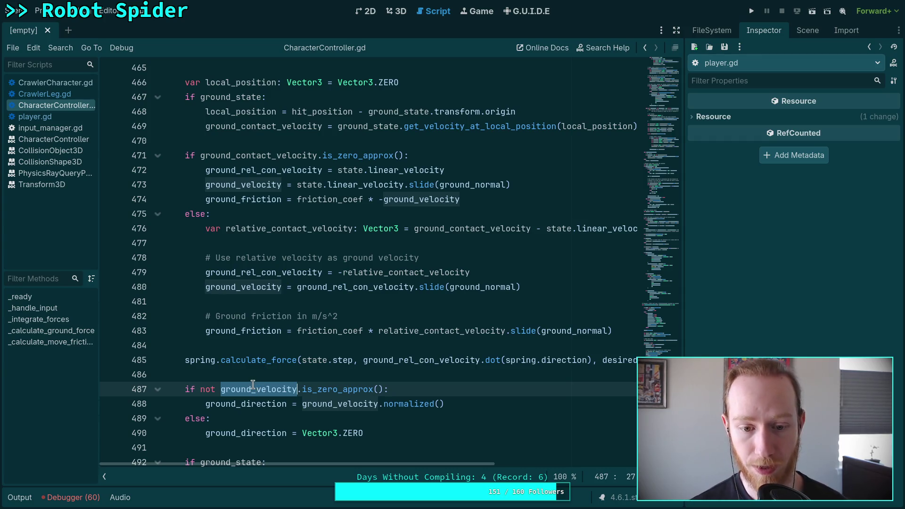
{"action": "mouse_move", "coordinate": [252, 384]}
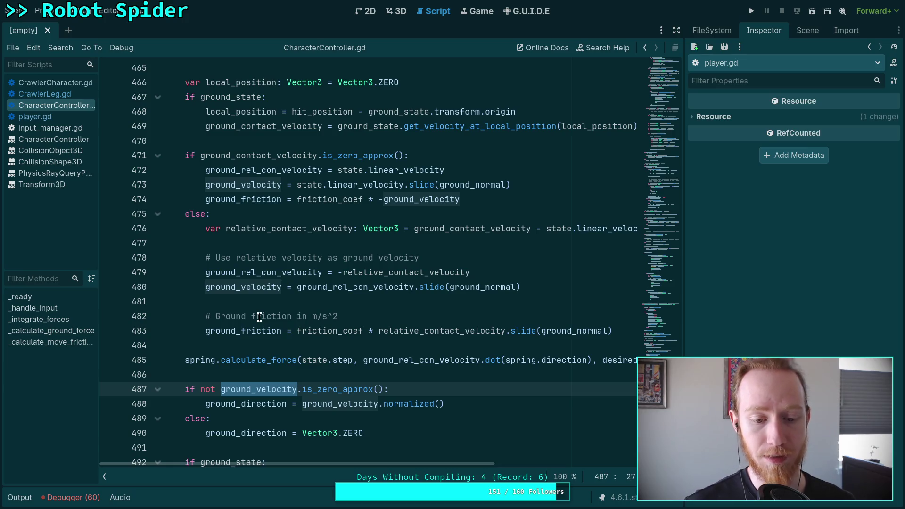
- Glance at CrawlerCharacter.gd, then return to CrawlerLeg.gd
{"action": "left_click", "coordinate": [80, 82]}
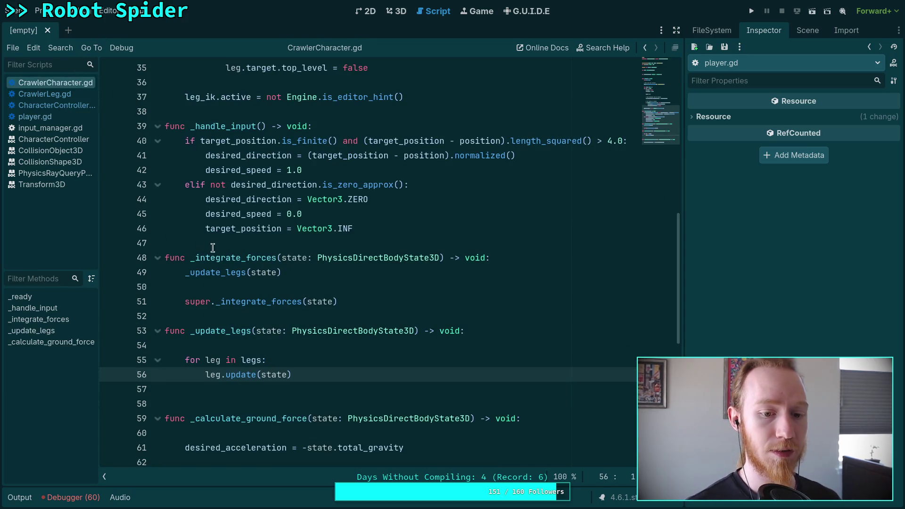
{"action": "scroll", "coordinate": [139, 128], "scroll_direction": "up", "scroll_amount": 4}
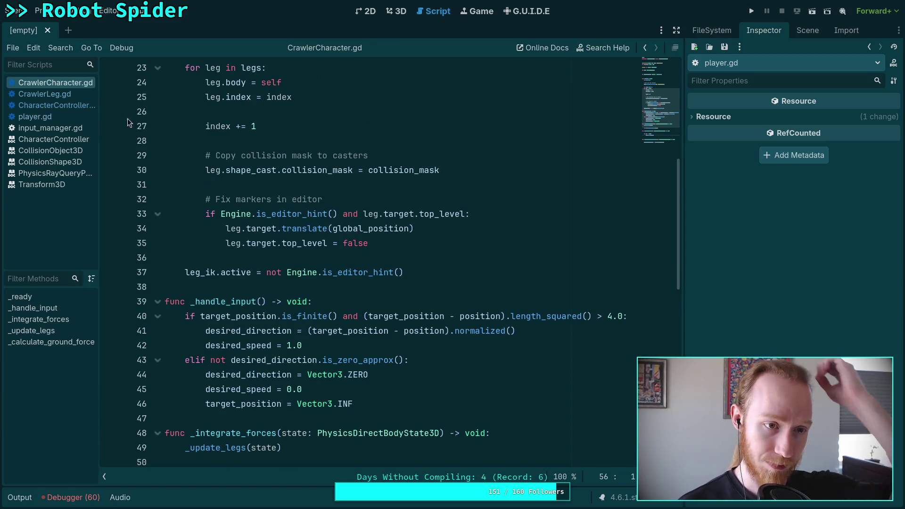
{"action": "left_click", "coordinate": [45, 94]}
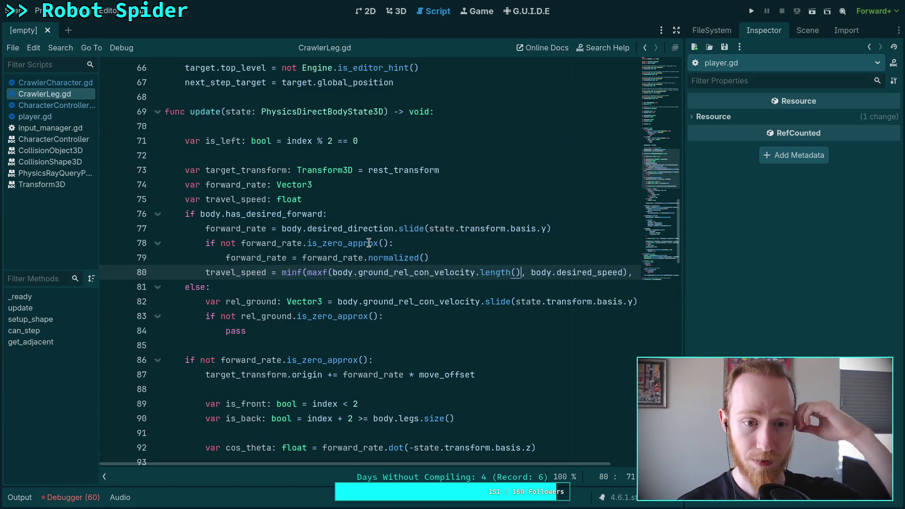
- Rewrite the else on line 81 as 'if not body.ground_direction.is_zero_approx()'
{"action": "left_click", "coordinate": [204, 287]}
{"action": "left_click", "coordinate": [306, 301]}
{"action": "left_click_drag", "start_coordinate": [205, 286], "coordinate": [198, 285]}
{"action": "type", "text": "if ground_direction."}
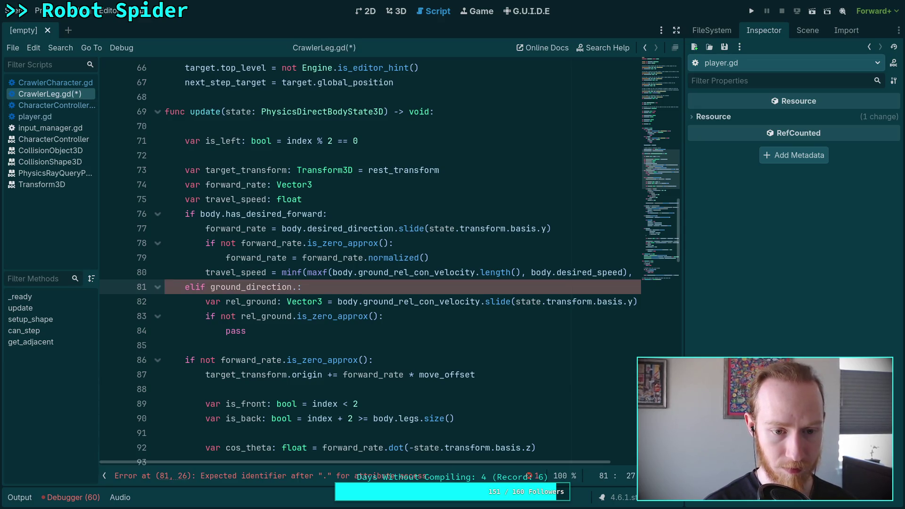
{"action": "left_click", "coordinate": [212, 286]}
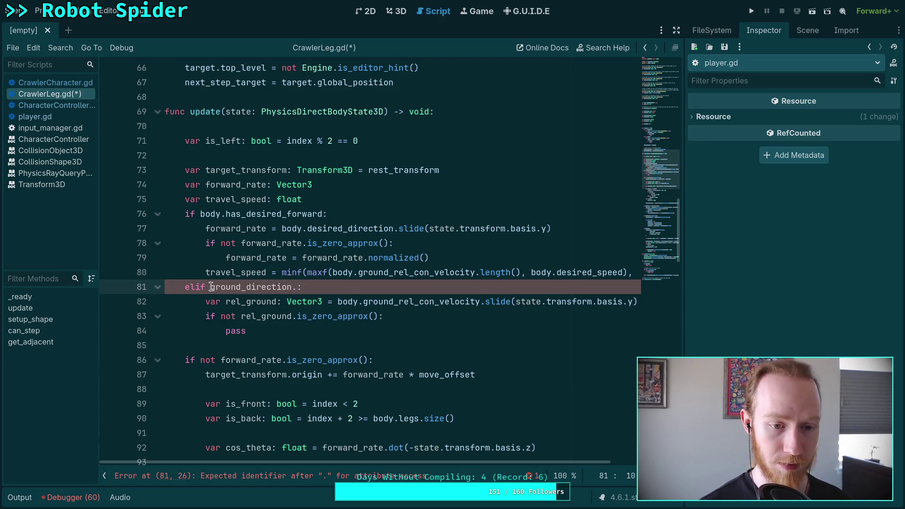
{"action": "type", "text": "not body."}
{"action": "key", "text": "Right"}
{"action": "key", "text": "End"}
{"action": "key", "text": "Left"}
{"action": "type", "text": "is"}
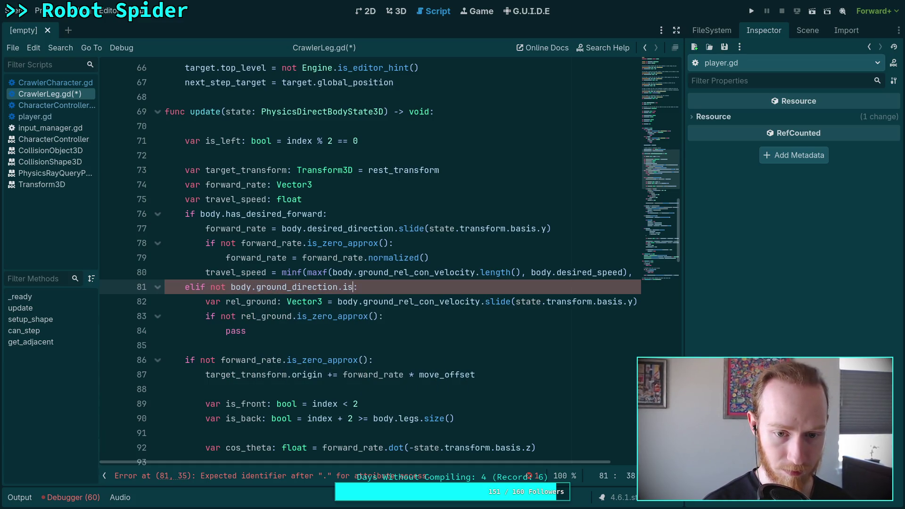
{"action": "key", "text": "Down"}
{"action": "key", "text": "Down"}
{"action": "key", "text": "Down"}
{"action": "key", "text": "Return"}
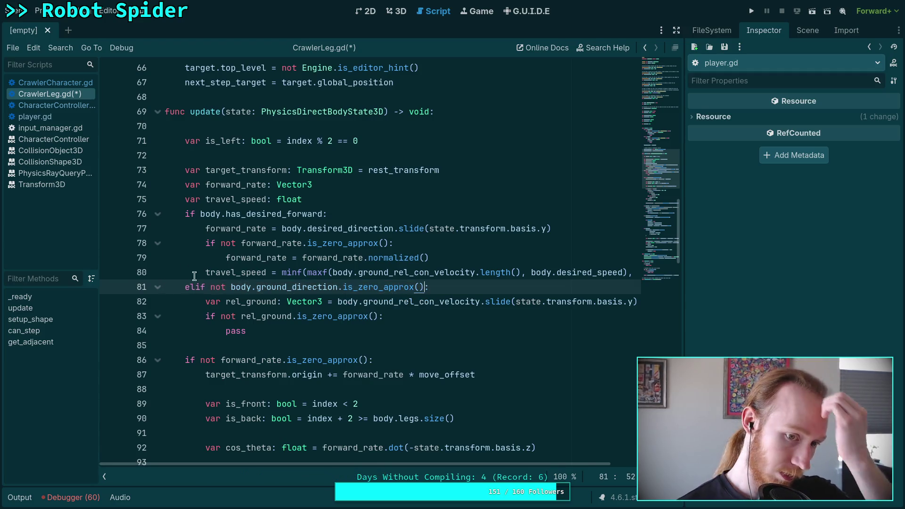
- Check where ground_direction is assigned in CrawlerCharacter.gd and CharacterController.gd
{"action": "left_click", "coordinate": [63, 83]}
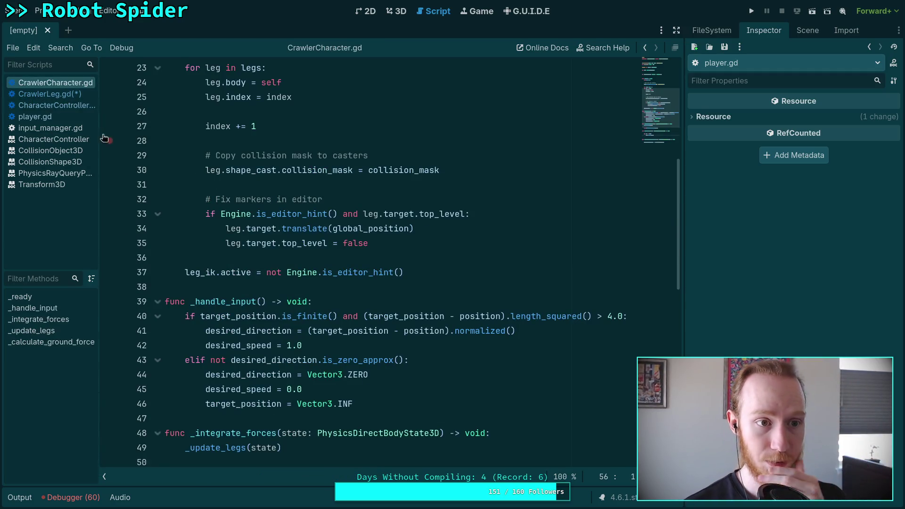
{"action": "left_click", "coordinate": [73, 106]}
{"action": "scroll", "coordinate": [254, 284], "scroll_direction": "down", "scroll_amount": 2}
{"action": "scroll", "coordinate": [253, 284], "scroll_direction": "up", "scroll_amount": 3}
{"action": "scroll", "coordinate": [253, 284], "scroll_direction": "up", "scroll_amount": 1}
{"action": "scroll", "coordinate": [254, 284], "scroll_direction": "down", "scroll_amount": 4}
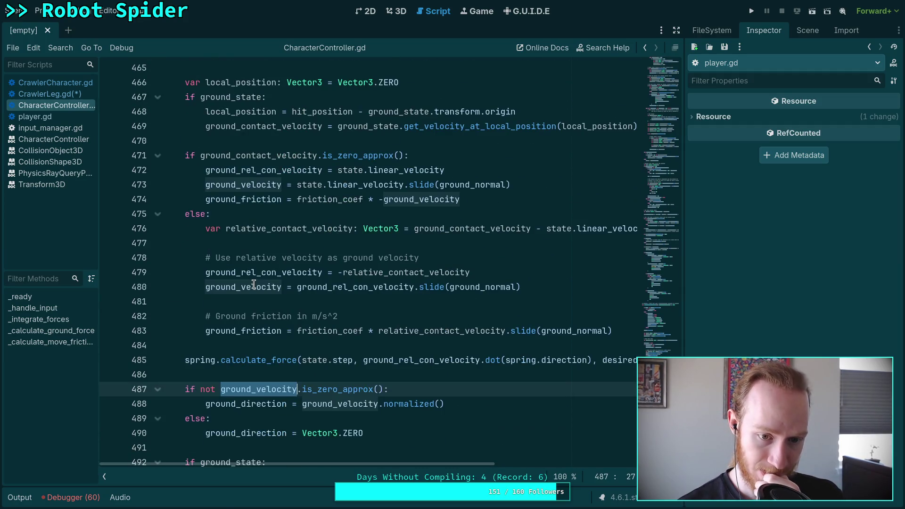
{"action": "double_click", "coordinate": [253, 345]}
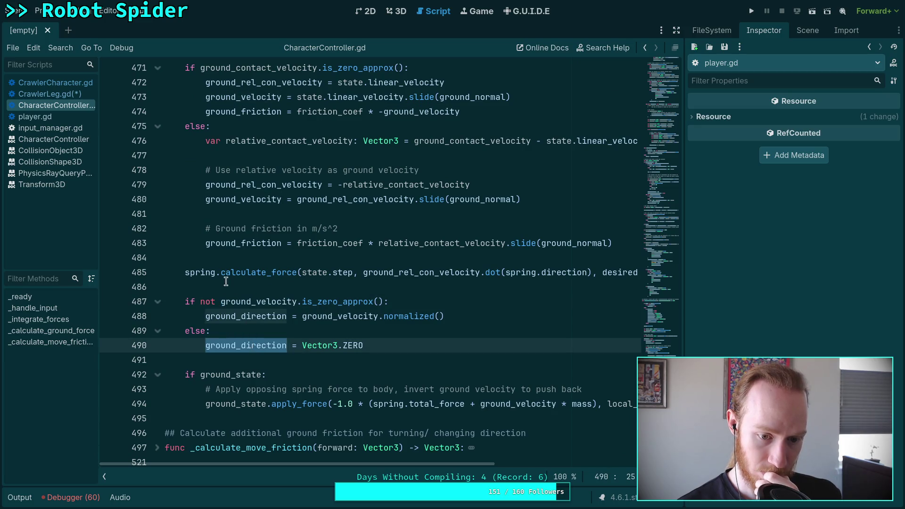
{"action": "scroll", "coordinate": [225, 280], "scroll_direction": "down", "scroll_amount": 2}
{"action": "scroll", "coordinate": [225, 280], "scroll_direction": "up", "scroll_amount": 10}
{"action": "scroll", "coordinate": [225, 279], "scroll_direction": "up", "scroll_amount": 14}
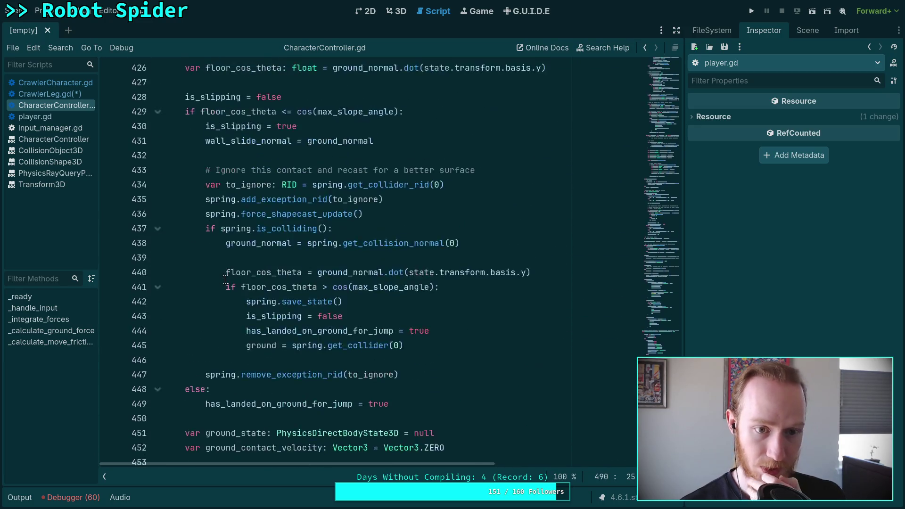
- Return to CrawlerLeg.gd and widen the code editor
{"action": "left_click", "coordinate": [62, 94]}
{"action": "scroll", "coordinate": [251, 280], "scroll_direction": "down", "scroll_amount": 1}
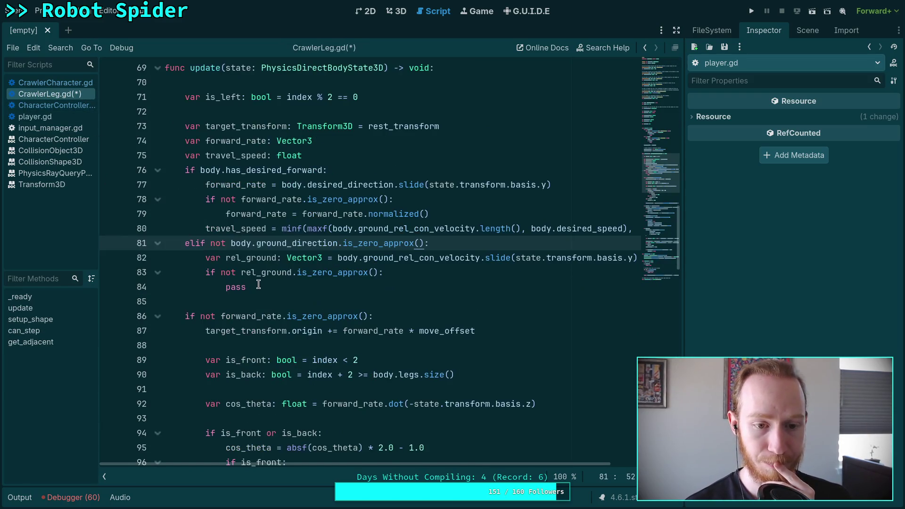
{"action": "scroll", "coordinate": [402, 309], "scroll_direction": "up", "scroll_amount": 1}
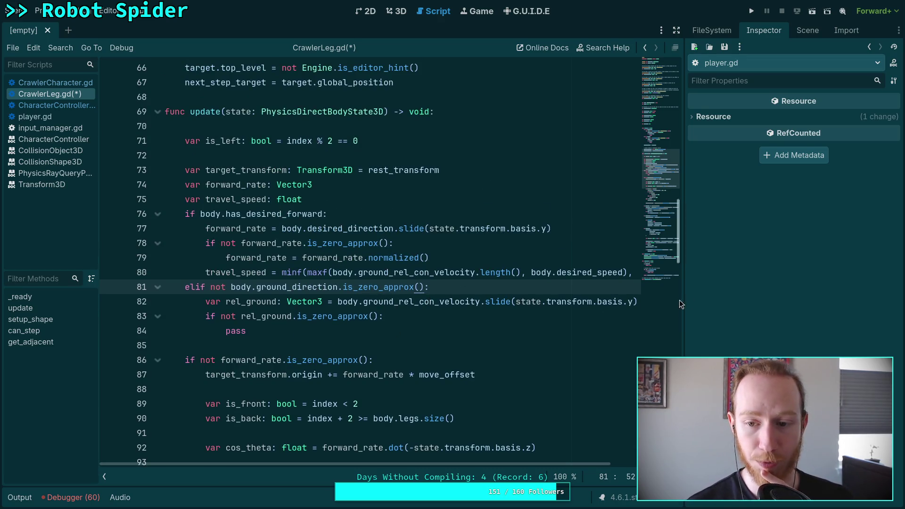
{"action": "left_click_drag", "start_coordinate": [686, 296], "coordinate": [732, 296]}
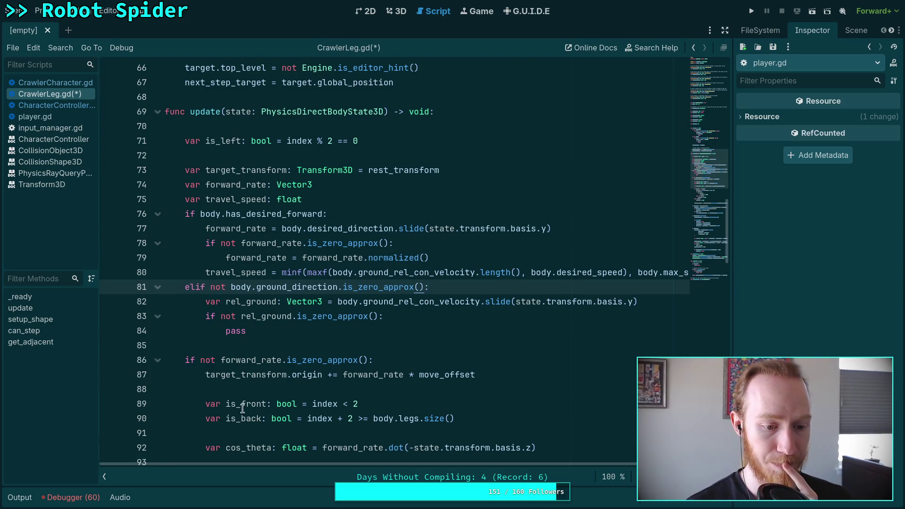
- Hide the script list and swap has_desired_forward for ground_direction in line 76's condition
{"action": "left_click", "coordinate": [105, 478]}
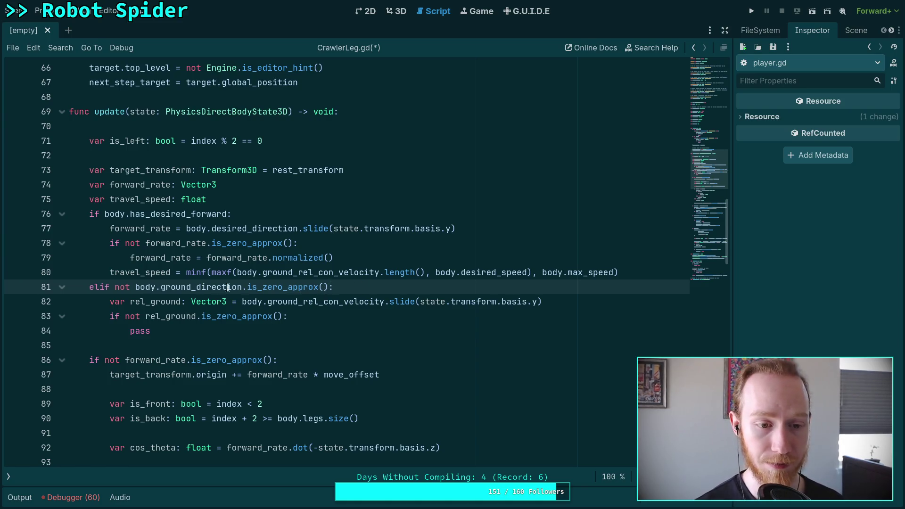
{"action": "left_click_drag", "start_coordinate": [137, 287], "coordinate": [242, 286]}
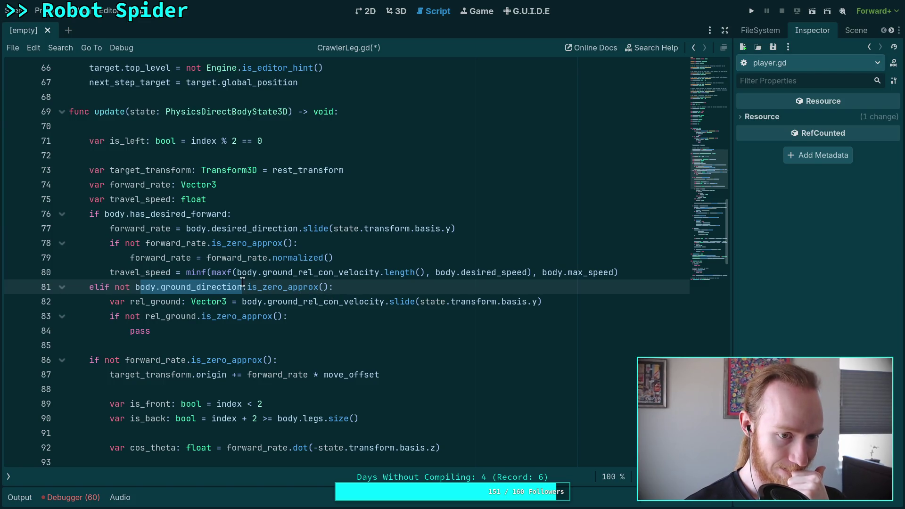
{"action": "left_click_drag", "start_coordinate": [105, 214], "coordinate": [228, 210]}
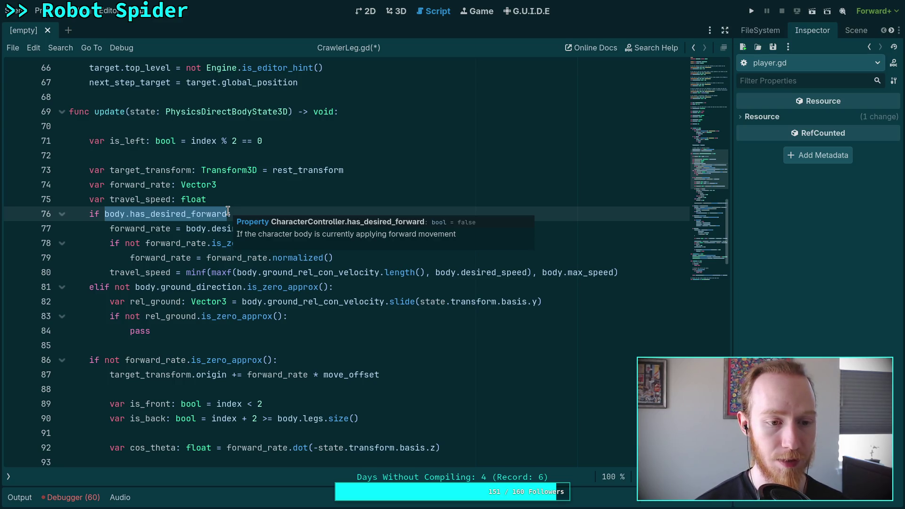
{"action": "double_click", "coordinate": [157, 219]}
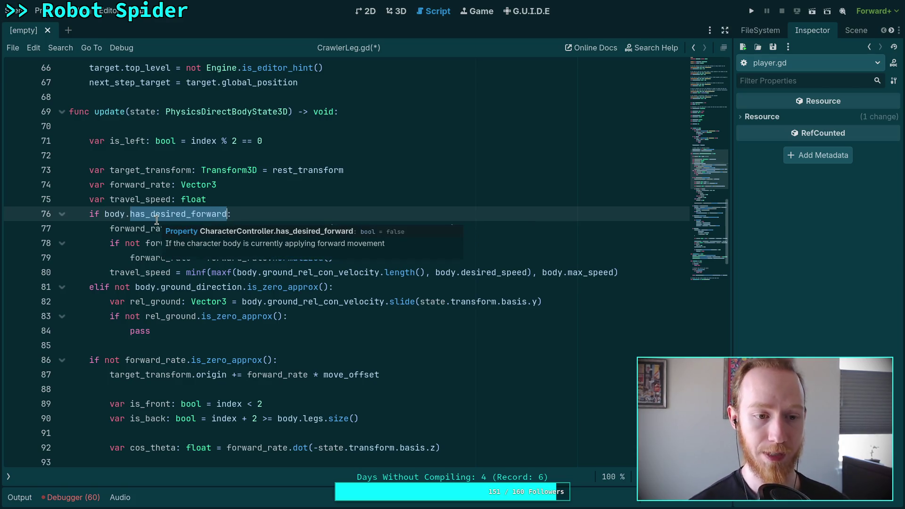
{"action": "type", "text": "ground:"}
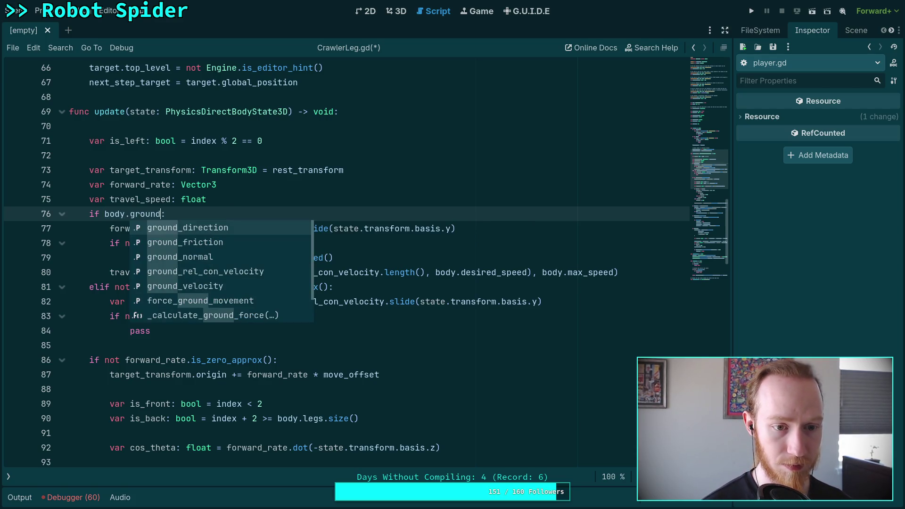
{"action": "key", "text": "Return"}
- Complete line 76 as 'if not body.ground_direction.is_zero_approx():' and delete the elif branch on lines 81–84
{"action": "left_click", "coordinate": [105, 214]}
{"action": "type", "text": "not"}
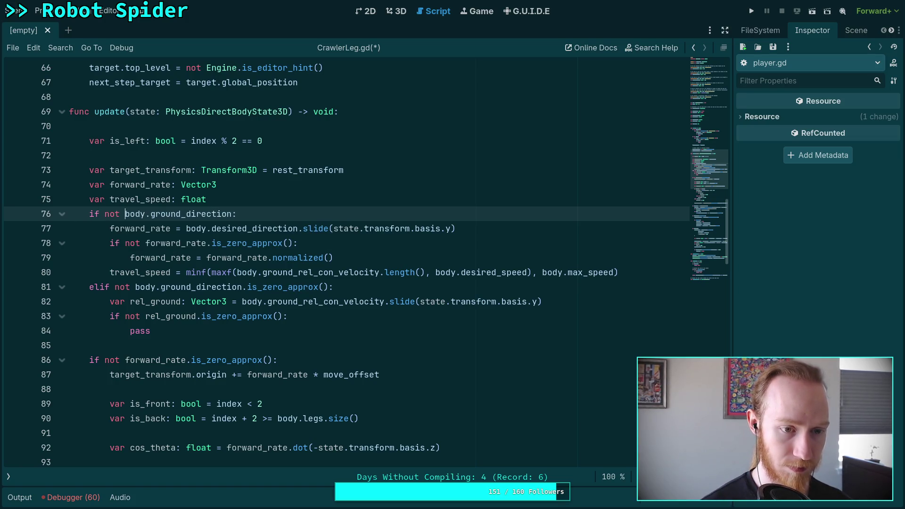
{"action": "left_click", "coordinate": [234, 214]}
{"action": "type", "text": "."}
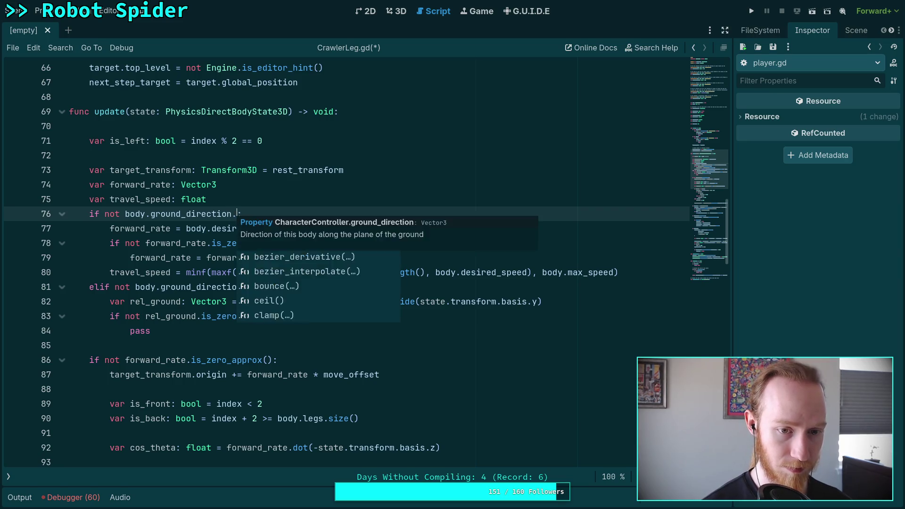
{"action": "type", "text": "is"}
{"action": "key", "text": "Down"}
{"action": "key", "text": "Down"}
{"action": "key", "text": "Down"}
{"action": "key", "text": "Return"}
{"action": "left_click_drag", "start_coordinate": [165, 333], "coordinate": [34, 291]}
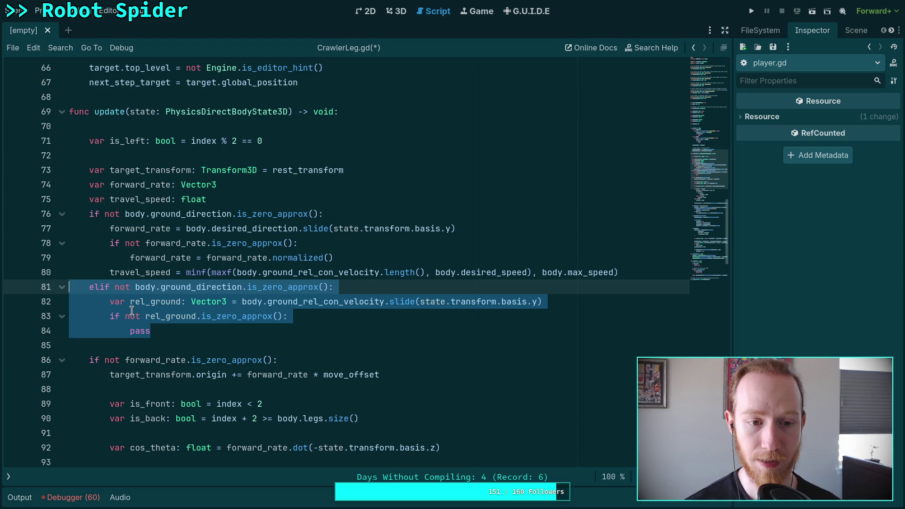
{"action": "key", "text": "BackSpace"}
{"action": "key", "text": "BackSpace"}
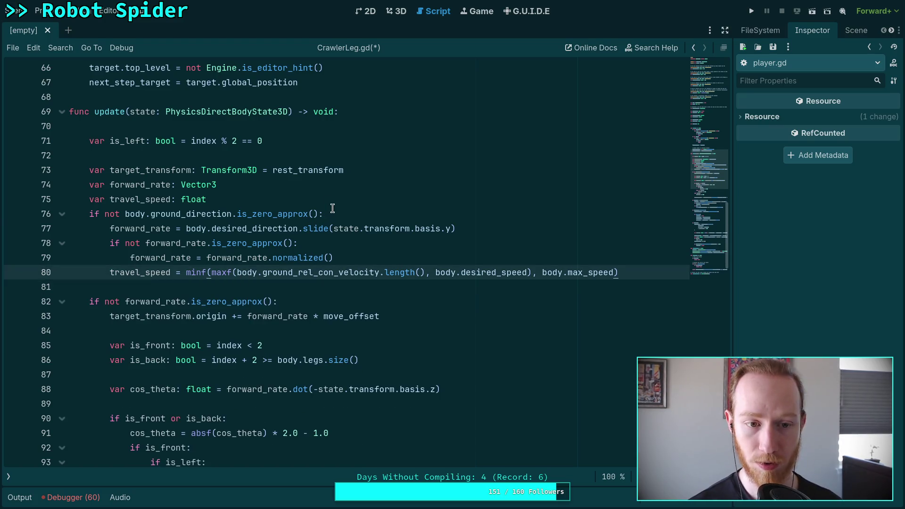
{"action": "left_click", "coordinate": [333, 211]}
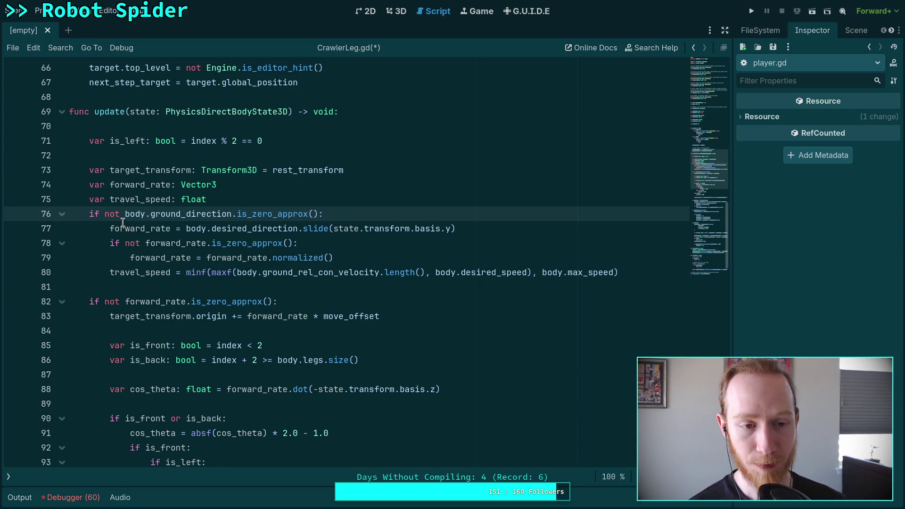
- Delete 'var forward_rate: Vector3' and 'var travel_speed: float' from lines 74–75
{"action": "left_click_drag", "start_coordinate": [104, 214], "coordinate": [320, 214]}
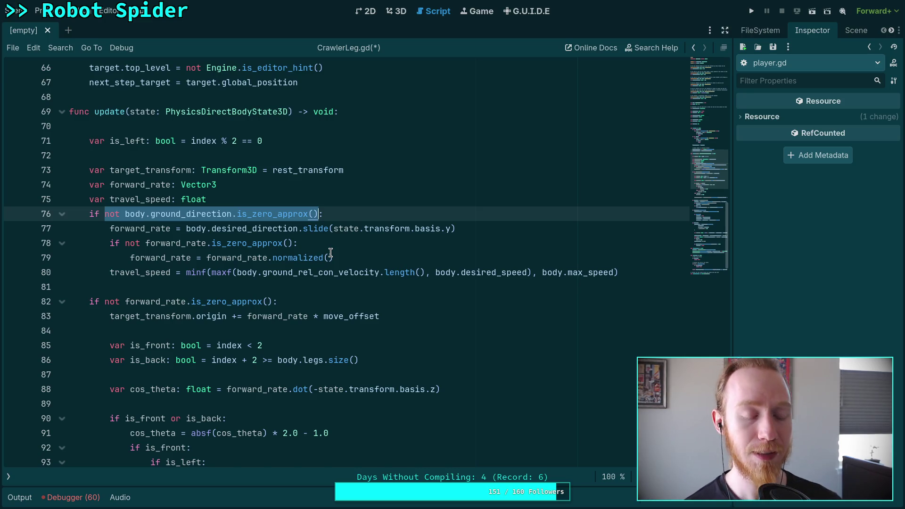
{"action": "scroll", "coordinate": [273, 253], "scroll_direction": "down", "scroll_amount": 1}
{"action": "left_click", "coordinate": [290, 246]}
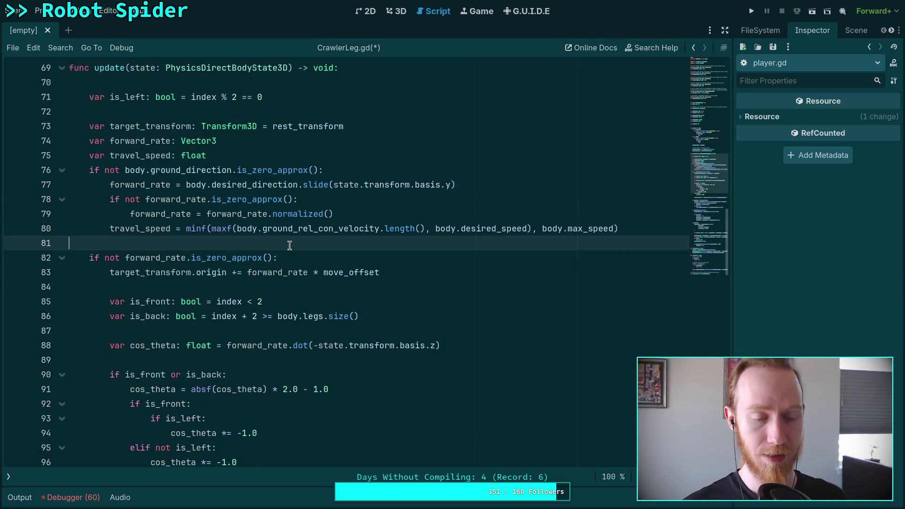
{"action": "scroll", "coordinate": [289, 246], "scroll_direction": "down", "scroll_amount": 3}
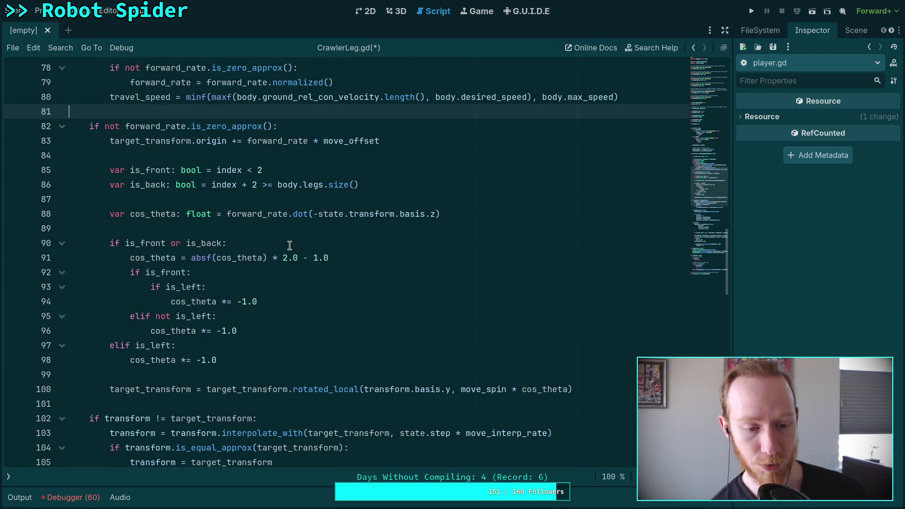
{"action": "scroll", "coordinate": [289, 245], "scroll_direction": "up", "scroll_amount": 2}
{"action": "mouse_move", "coordinate": [105, 127]}
{"action": "left_mouse_down"}
{"action": "mouse_move", "coordinate": [349, 130]}
{"action": "mouse_move", "coordinate": [102, 129]}
{"action": "left_mouse_up"}
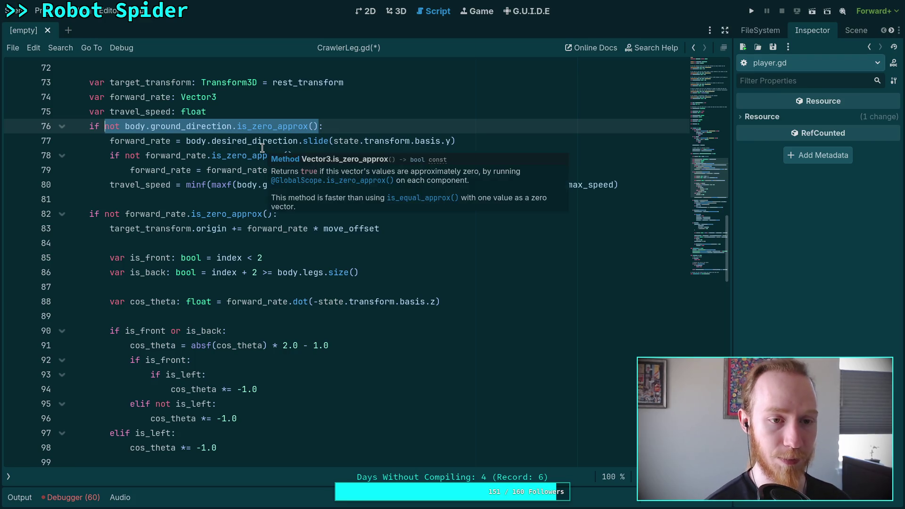
{"action": "left_click_drag", "start_coordinate": [217, 113], "coordinate": [35, 97]}
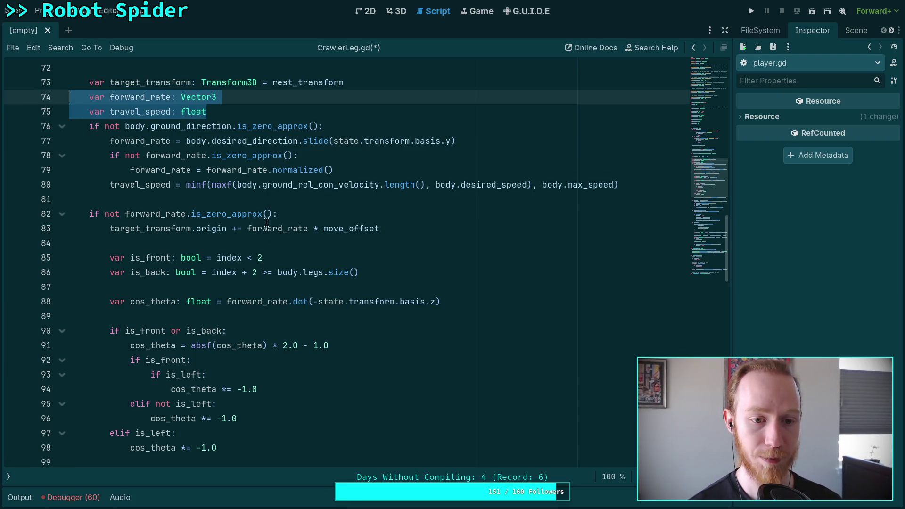
{"action": "key", "text": "BackSpace"}
{"action": "key", "text": "BackSpace"}
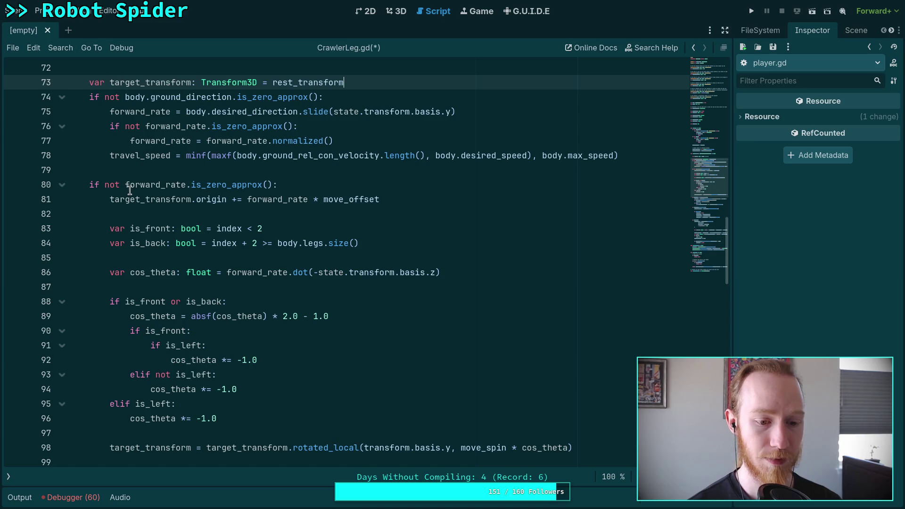
- Move the minf(maxf(...)) expression from line 78 into move_toward, with * 2.24 on its own line
{"action": "left_click_drag", "start_coordinate": [186, 156], "coordinate": [649, 150]}
{"action": "key", "text": "ctrl+x"}
{"action": "scroll", "coordinate": [496, 226], "scroll_direction": "down", "scroll_amount": 12}
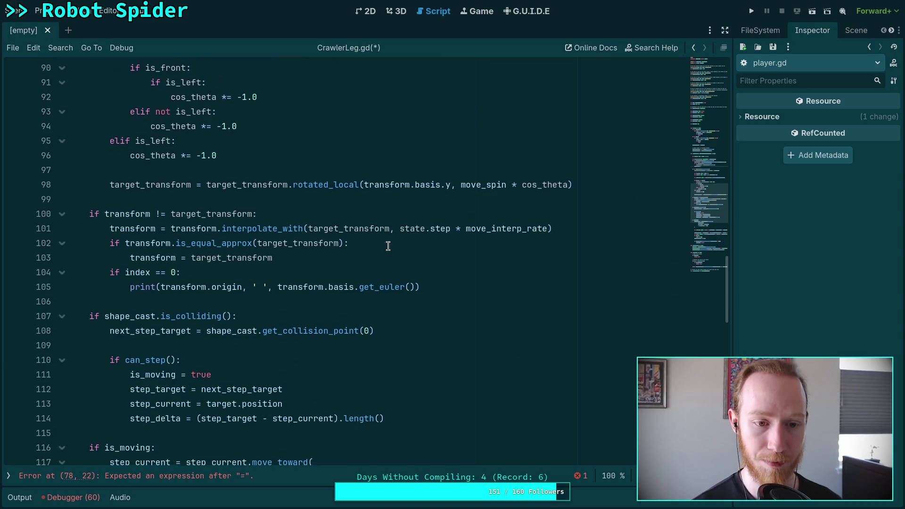
{"action": "left_click_drag", "start_coordinate": [161, 242], "coordinate": [220, 242]}
{"action": "key", "text": "ctrl+v"}
{"action": "key", "text": "Delete"}
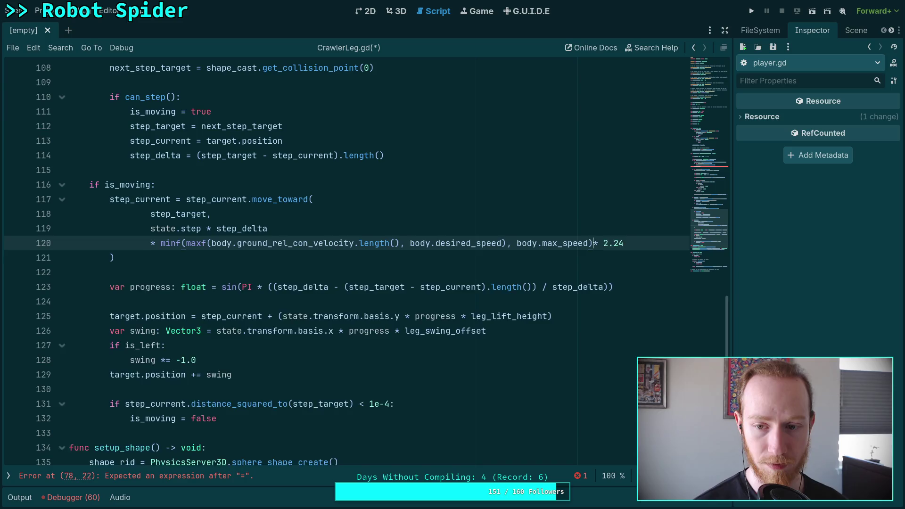
{"action": "key", "text": "Return"}
- Remove the pasted speed expression from line 120, leaving a bare * line
{"action": "left_click_drag", "start_coordinate": [238, 243], "coordinate": [398, 240]}
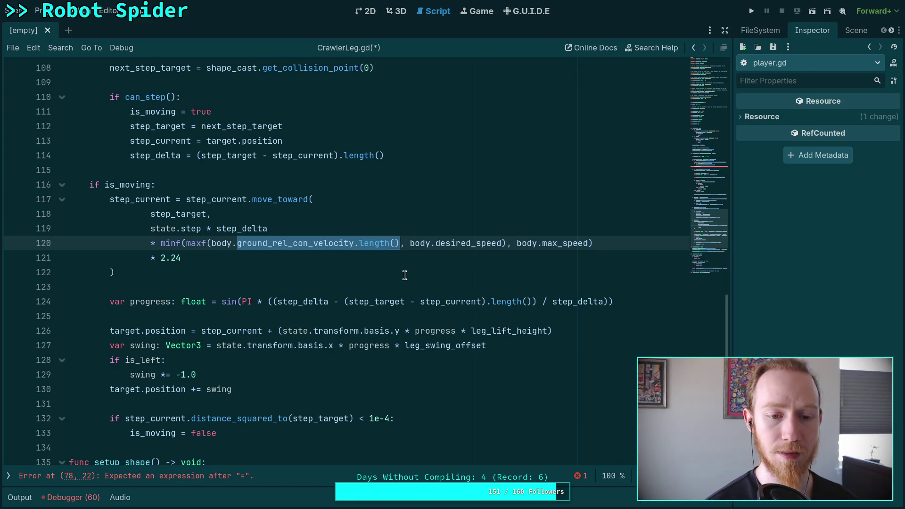
{"action": "type", "text": "lat"}
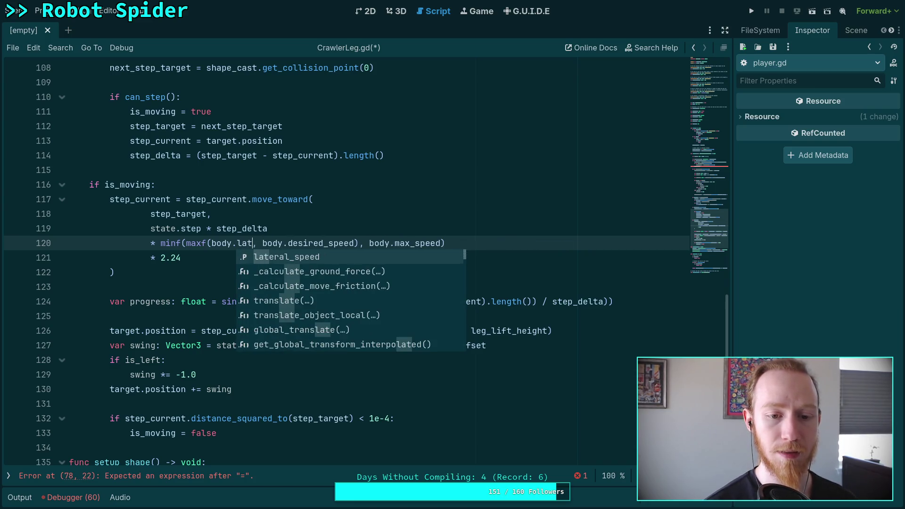
{"action": "key", "text": "BackSpace"}
{"action": "key", "text": "BackSpace"}
{"action": "key", "text": "BackSpace"}
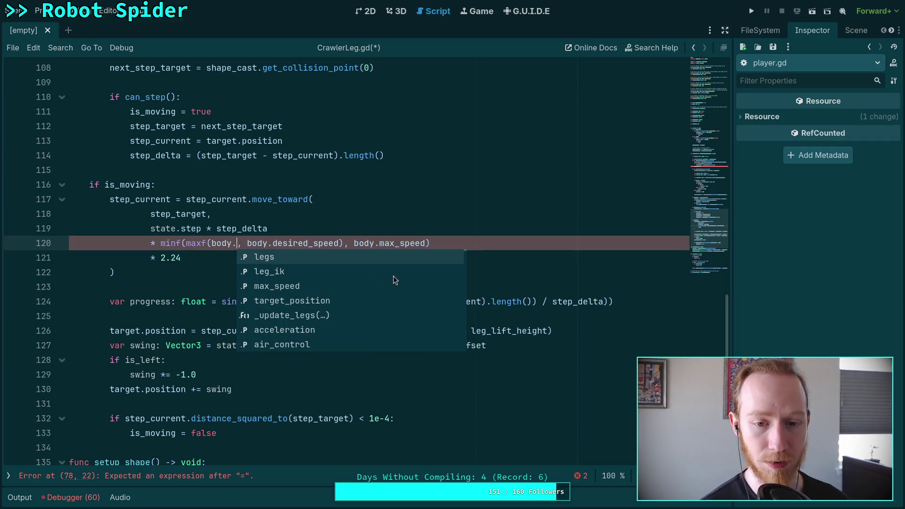
{"action": "key", "text": "Escape"}
{"action": "left_click_drag", "start_coordinate": [162, 241], "coordinate": [460, 242]}
{"action": "key", "text": "BackSpace"}
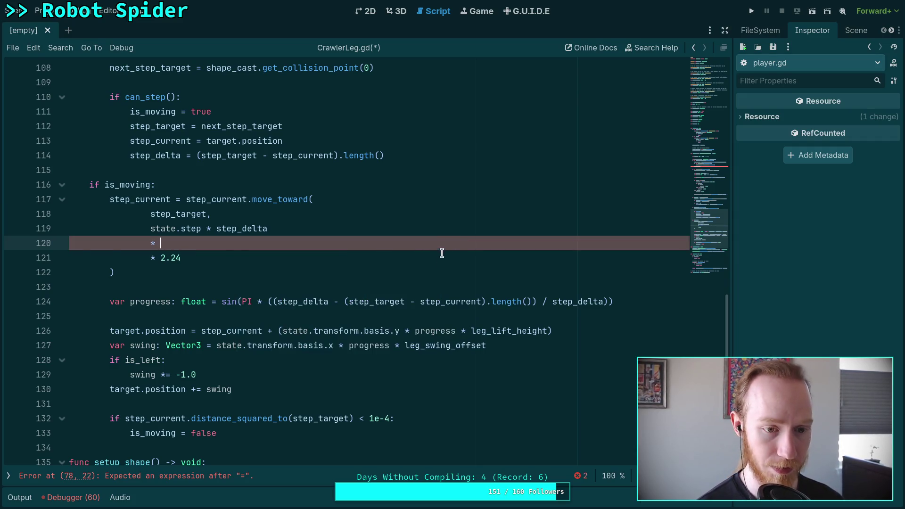
{"action": "scroll", "coordinate": [363, 283], "scroll_direction": "up", "scroll_amount": 6}
{"action": "scroll", "coordinate": [362, 283], "scroll_direction": "up", "scroll_amount": 8}
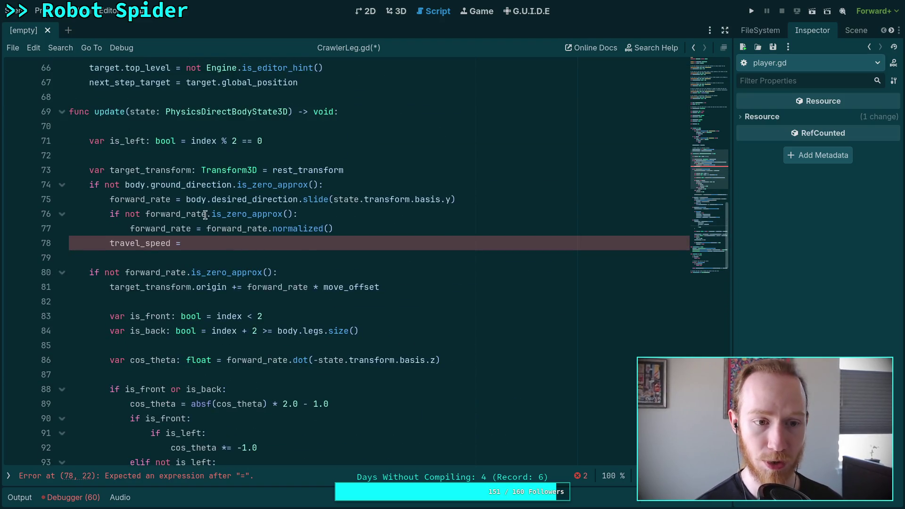
- Add a 'var tranel_speedfloat' line holding the pasted clamp expression, using body.ground_velocity in maxf
{"action": "left_click", "coordinate": [390, 169]}
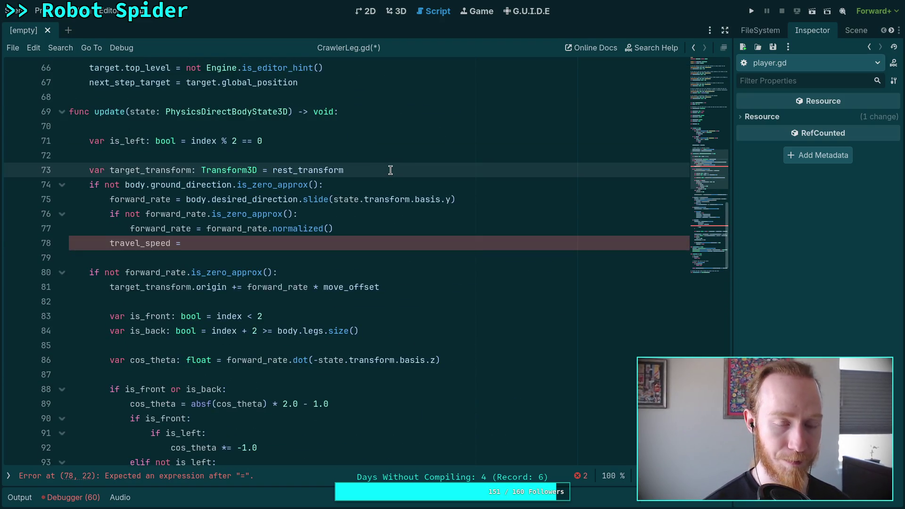
{"action": "key", "text": "Return"}
{"action": "type", "text": "var tra"}
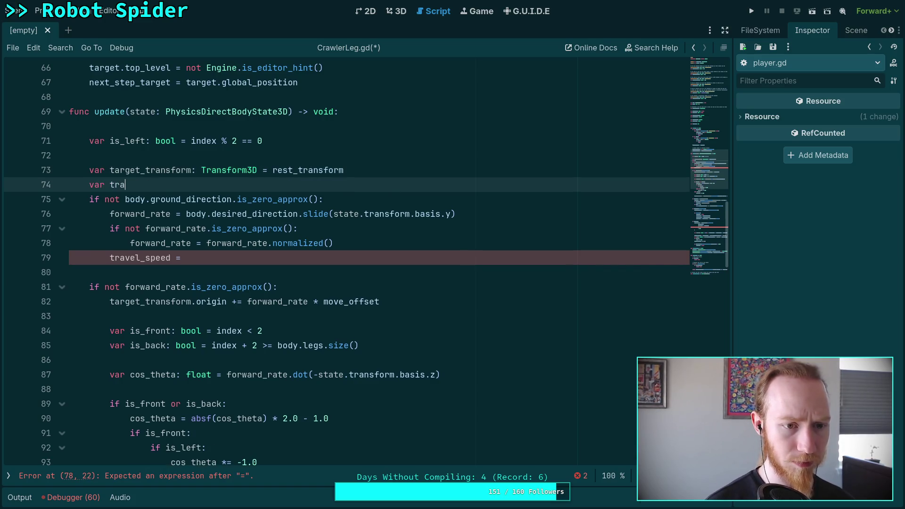
{"action": "type", "text": "nel_sp"}
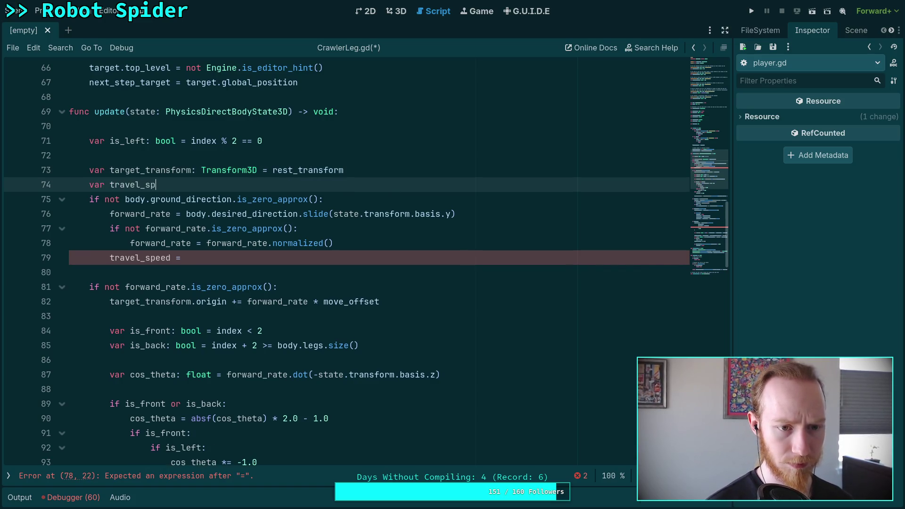
{"action": "type", "text": "eedfloat ="}
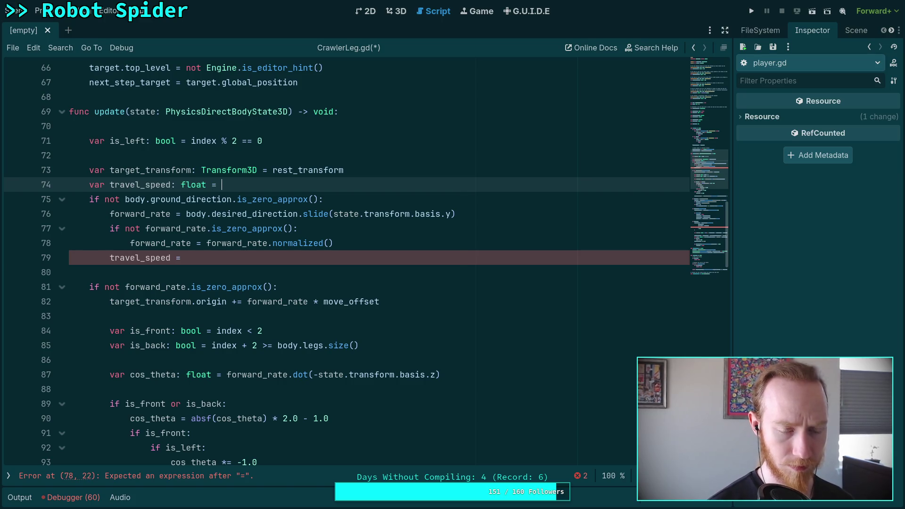
{"action": "key", "text": "ctrl+v"}
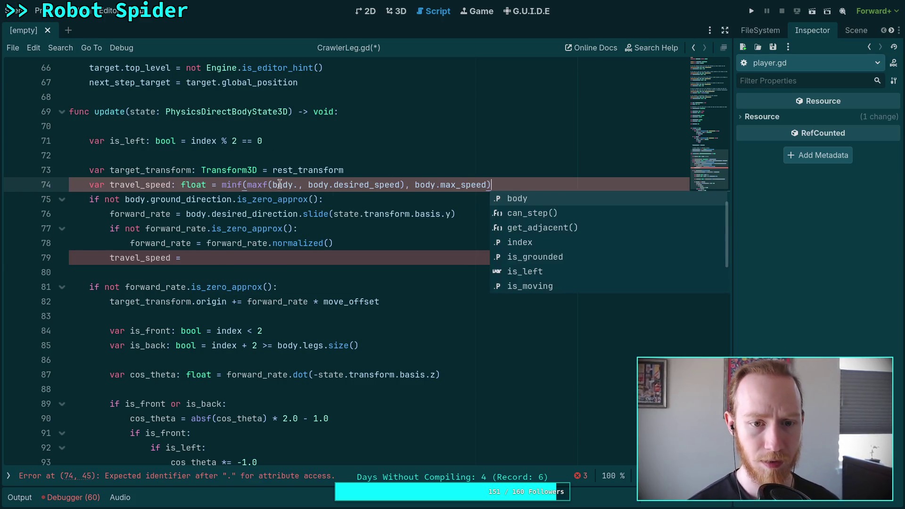
{"action": "left_click", "coordinate": [298, 184]}
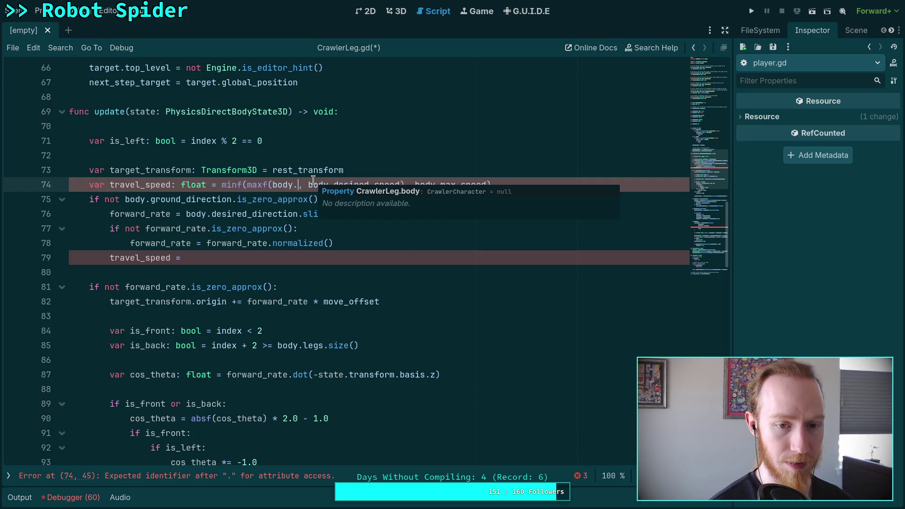
{"action": "type", "text": "ground_v"}
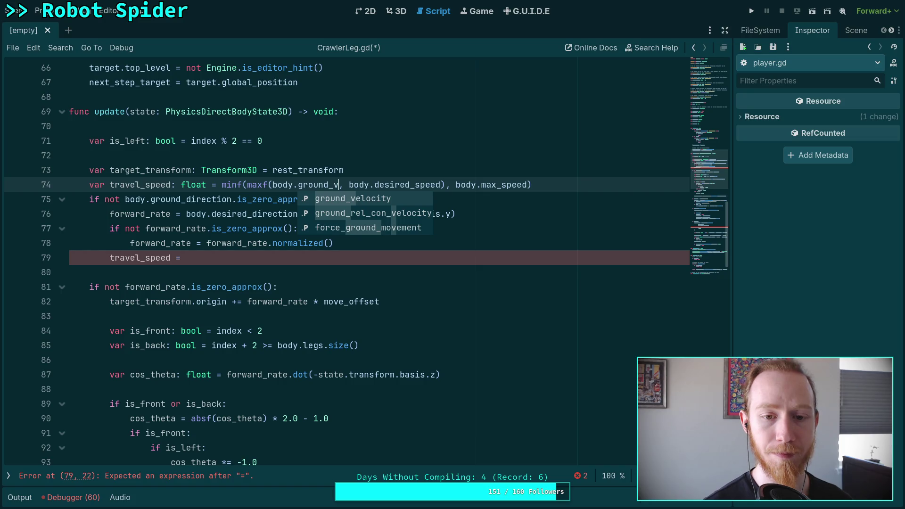
{"action": "key", "text": "Return"}
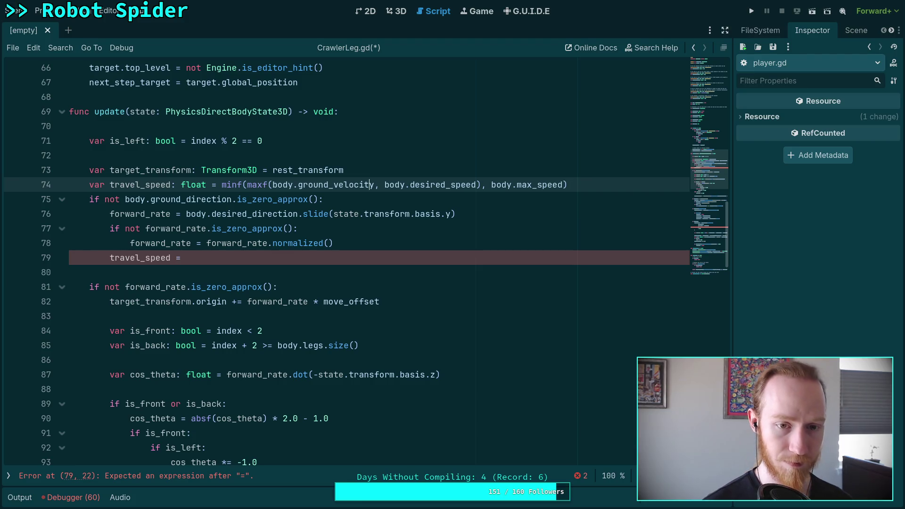
- Insert 'var travel_speed: float' and 'if not body.ground_direction.is_zero_approx():' below line 73
{"action": "key", "text": "Up"}
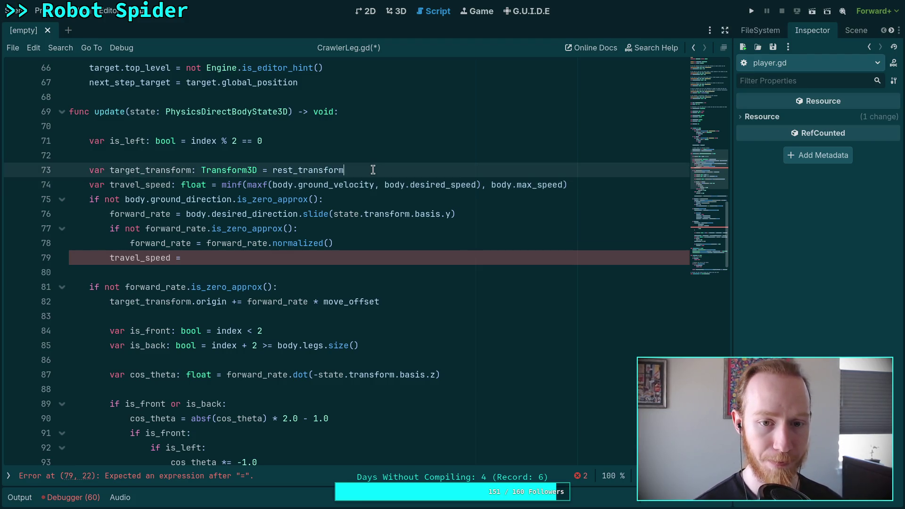
{"action": "key", "text": "Return"}
{"action": "type", "text": "var trav"}
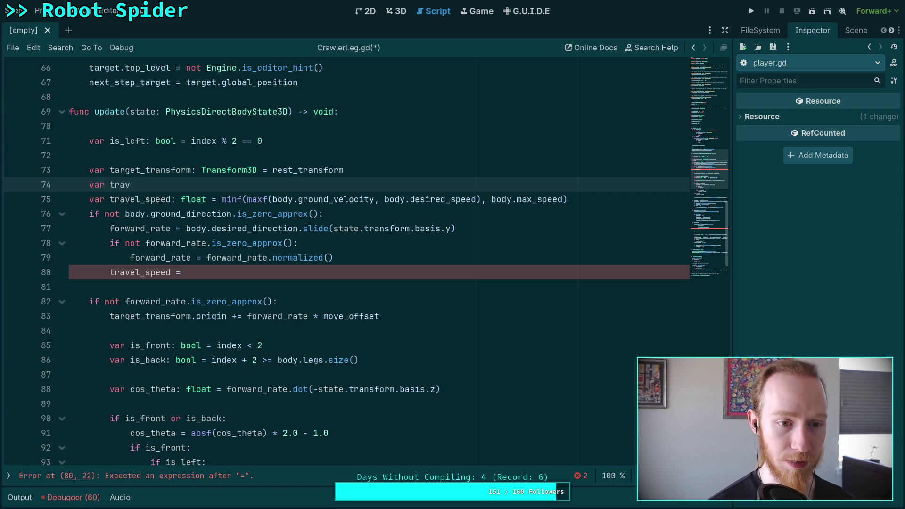
{"action": "type", "text": "el"}
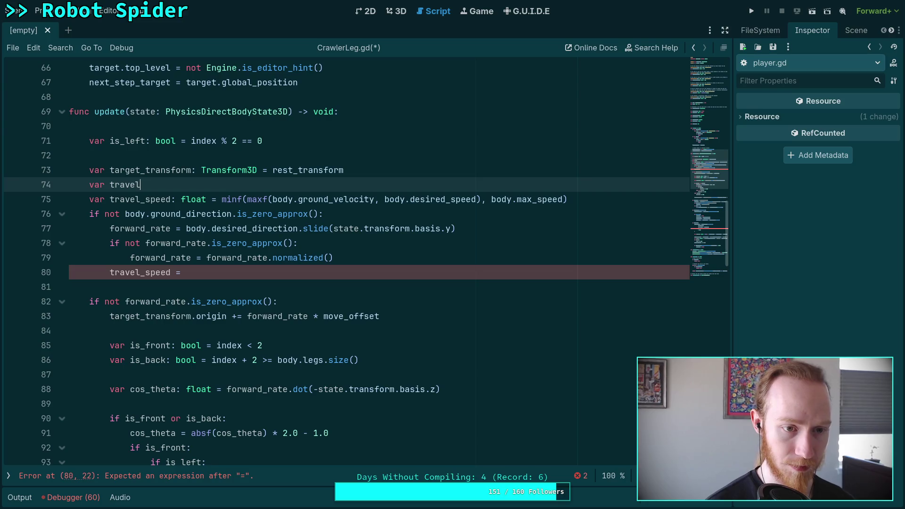
{"action": "type", "text": "_speed: float"}
{"action": "key", "text": "Return"}
{"action": "type", "text": "if not body.grou"}
{"action": "key", "text": "Return"}
{"action": "type", "text": ".is_"}
{"action": "key", "text": "Down"}
{"action": "key", "text": "Down"}
{"action": "key", "text": "Down"}
{"action": "key", "text": "Return"}
{"action": "type", "text": ":"}
{"action": "key", "text": "Return"}
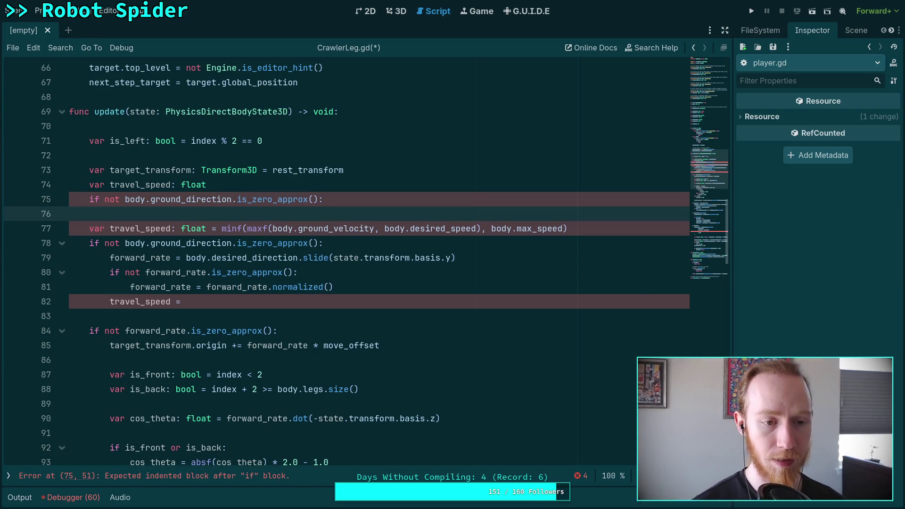
- Inside the if block, set travel_speed = the minf clamp expression copied from line 78
{"action": "key", "text": "Return"}
{"action": "key", "text": "Up"}
{"action": "type", "text": "trav"}
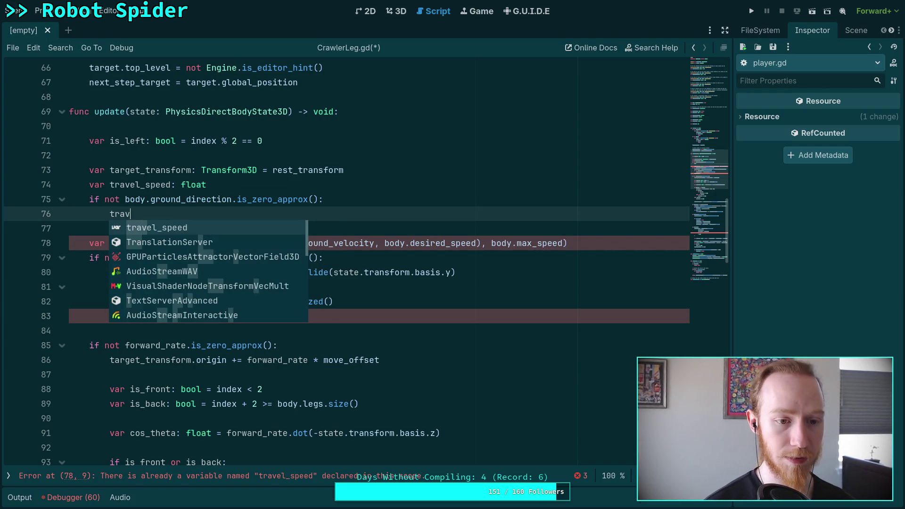
{"action": "key", "text": "Return"}
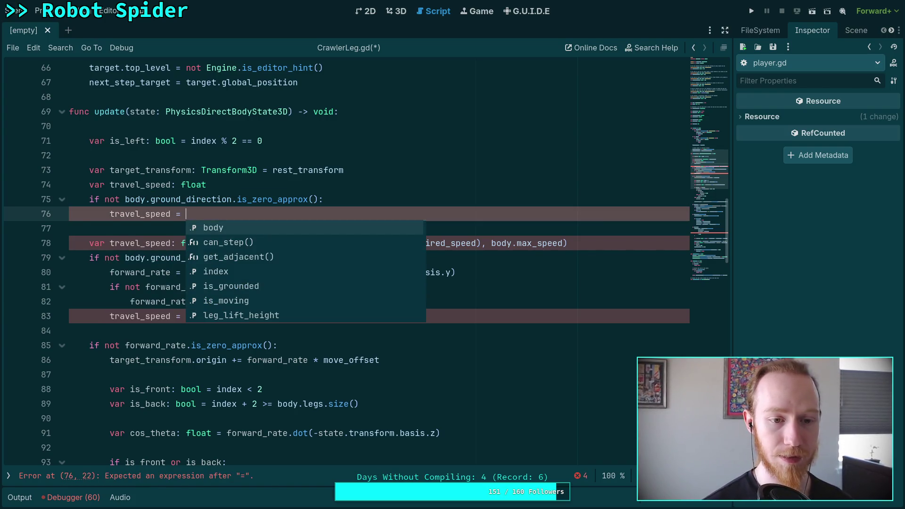
{"action": "left_click_drag", "start_coordinate": [221, 242], "coordinate": [568, 243]}
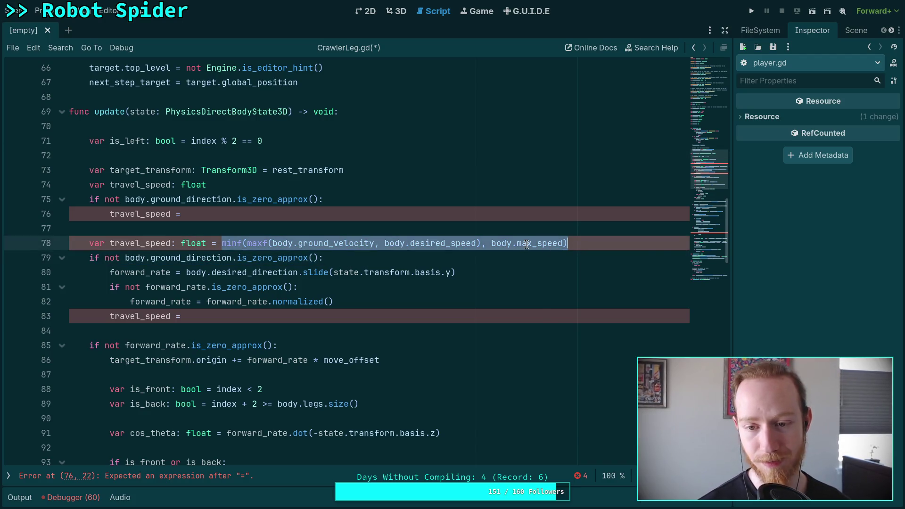
{"action": "right_click", "coordinate": [527, 244]}
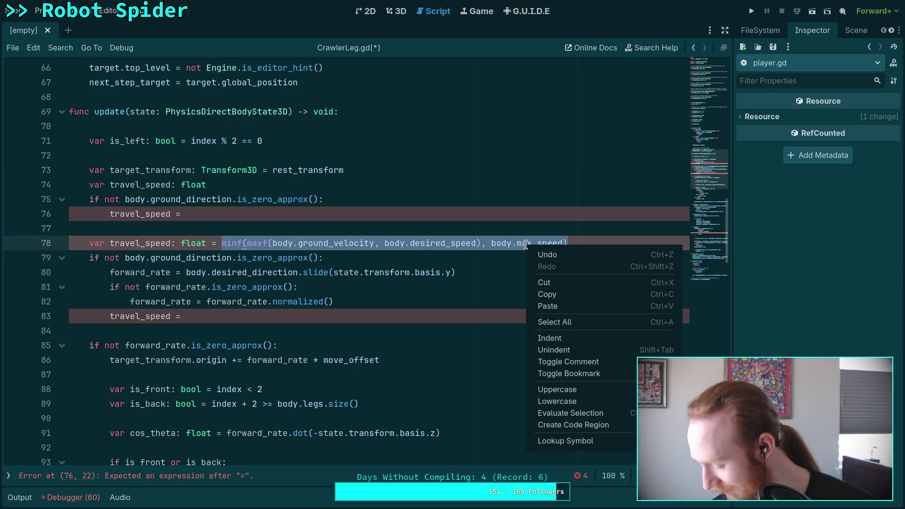
{"action": "left_click", "coordinate": [547, 294]}
{"action": "left_click", "coordinate": [355, 217]}
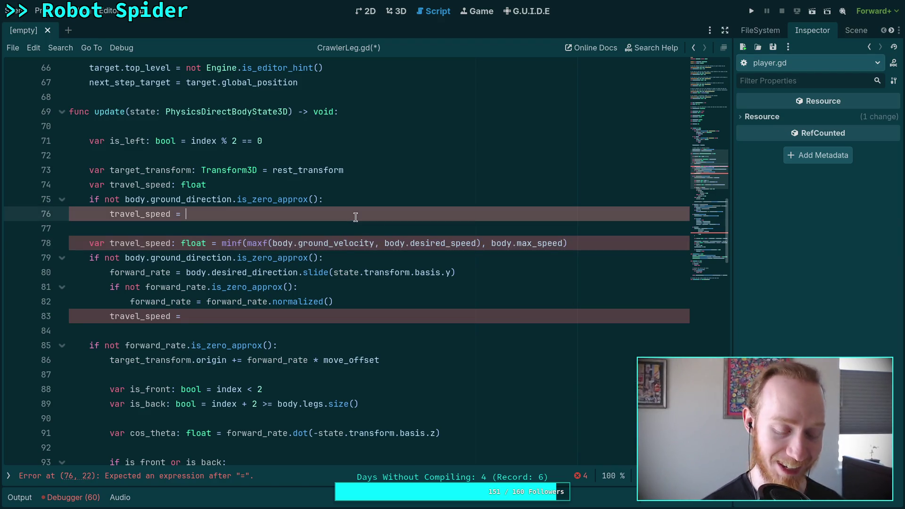
{"action": "key", "text": "ctrl+v"}
- Wrap ground_velocity as body.ground_direction.dot(body.ground_velocity) inside the maxf call
{"action": "left_click_drag", "start_coordinate": [341, 214], "coordinate": [336, 214]}
{"action": "key", "text": "Right"}
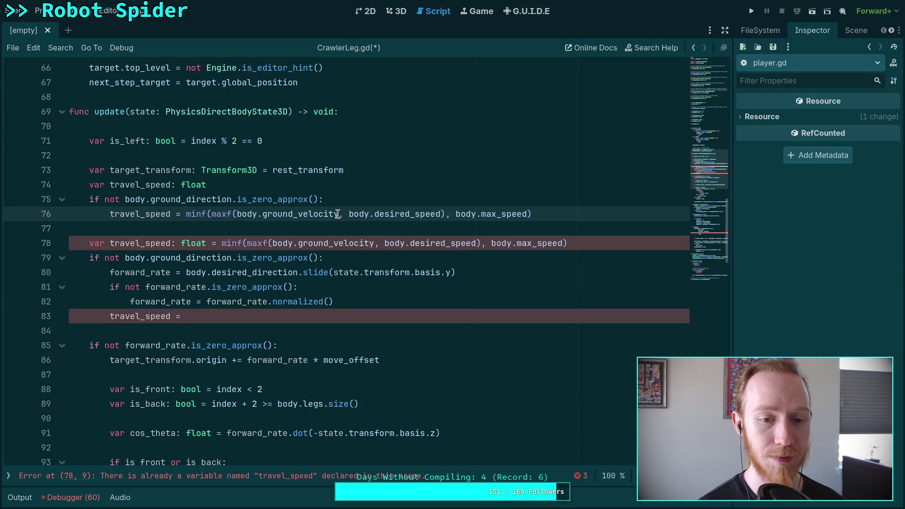
{"action": "left_click", "coordinate": [237, 214]}
{"action": "type", "text": "body.gr body"}
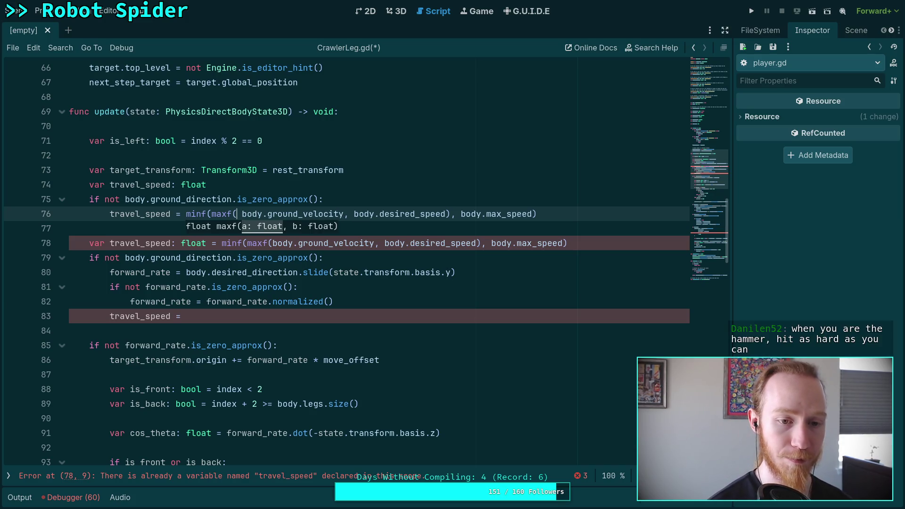
{"action": "type", "text": ".gr"}
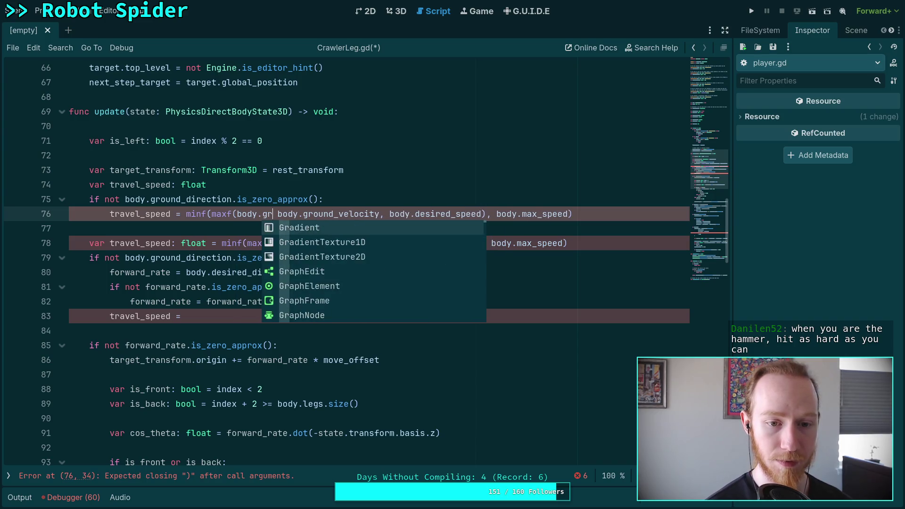
{"action": "key", "text": "Return"}
{"action": "type", "text": ".dot("}
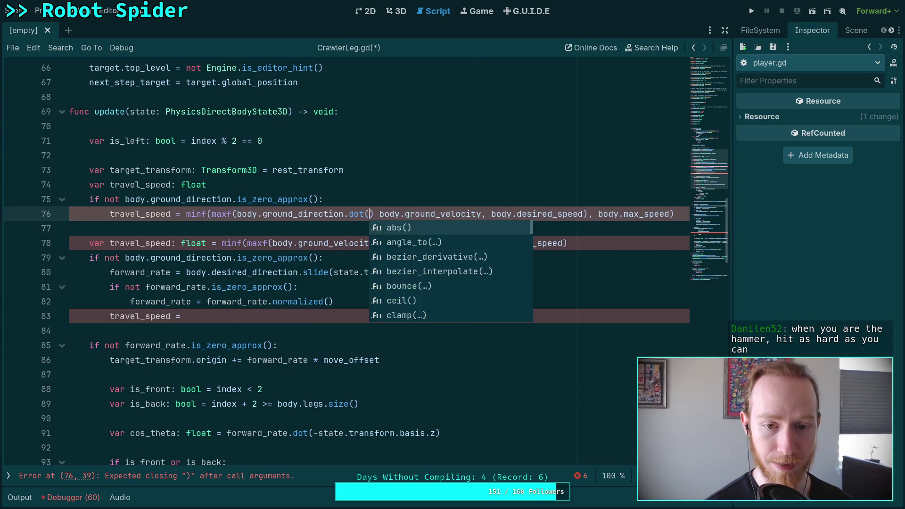
{"action": "key", "text": "Return"}
{"action": "left_click", "coordinate": [394, 213]}
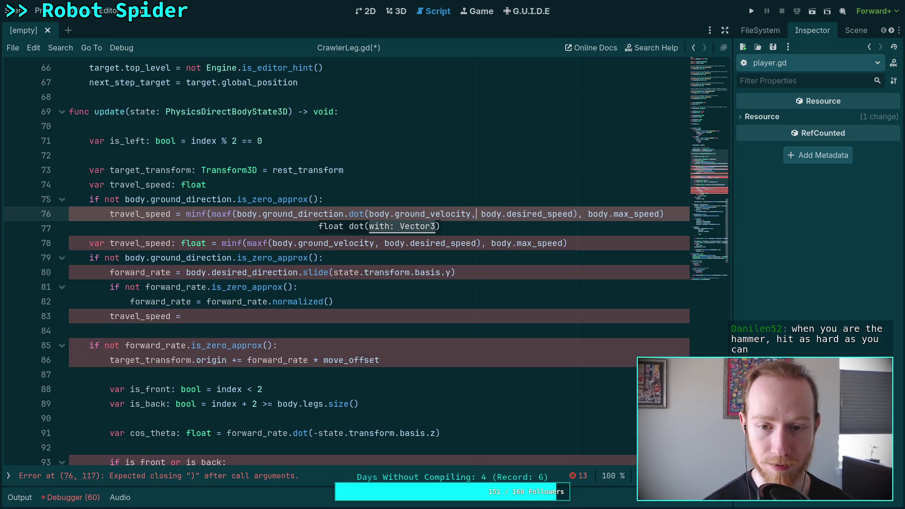
{"action": "type", "text": ")"}
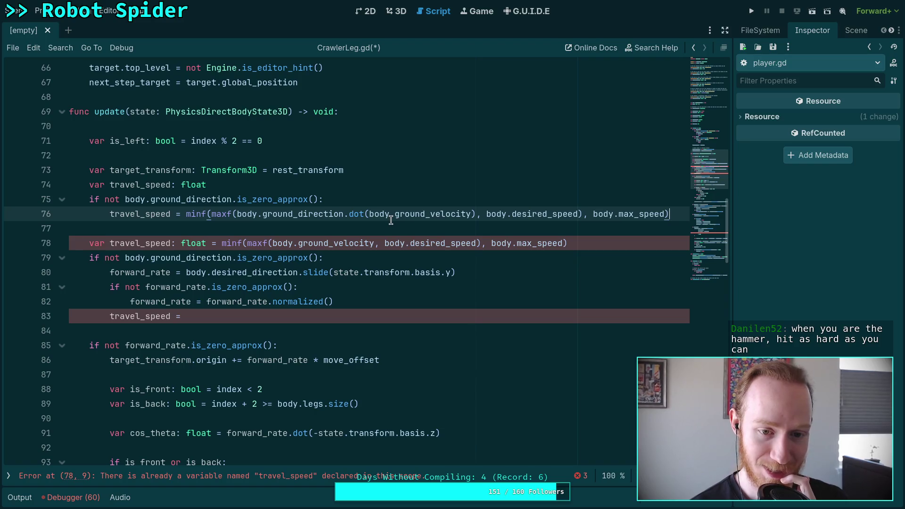
{"action": "double_click", "coordinate": [328, 213]}
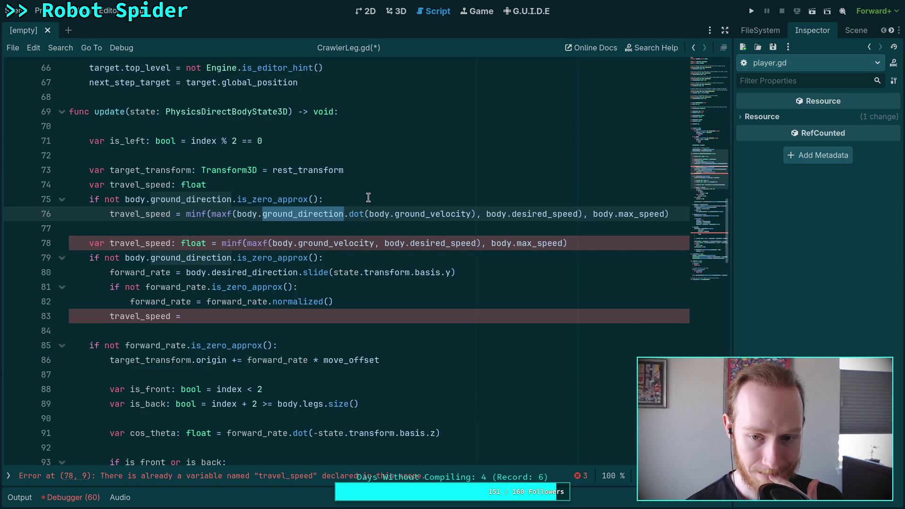
{"action": "mouse_move", "coordinate": [362, 212]}
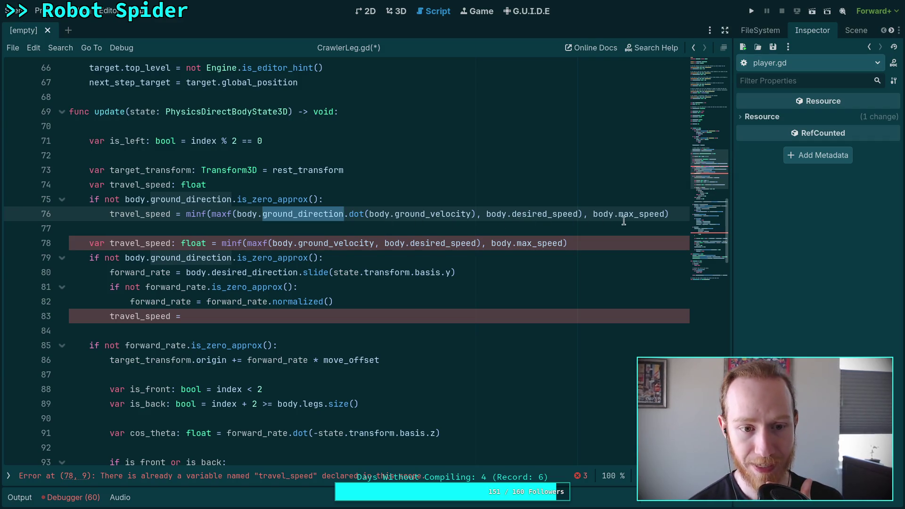
{"action": "left_click", "coordinate": [666, 214]}
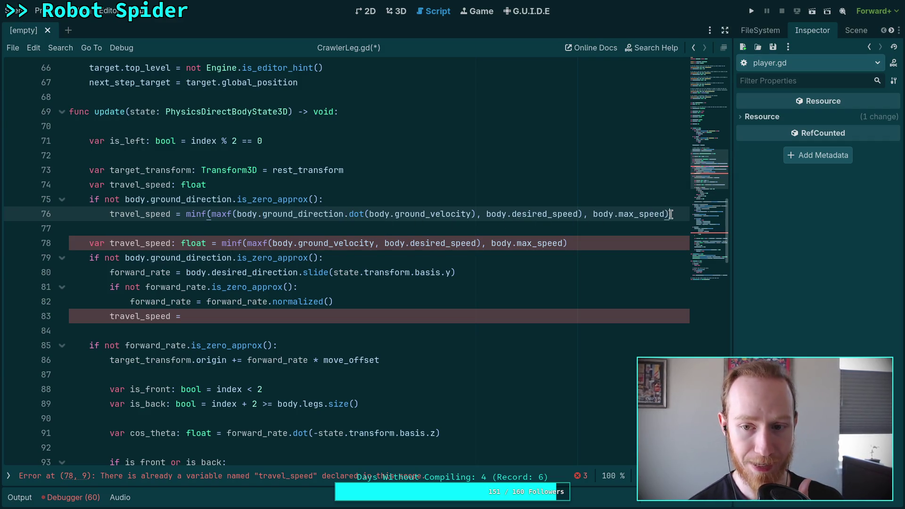
{"action": "left_click", "coordinate": [583, 236]}
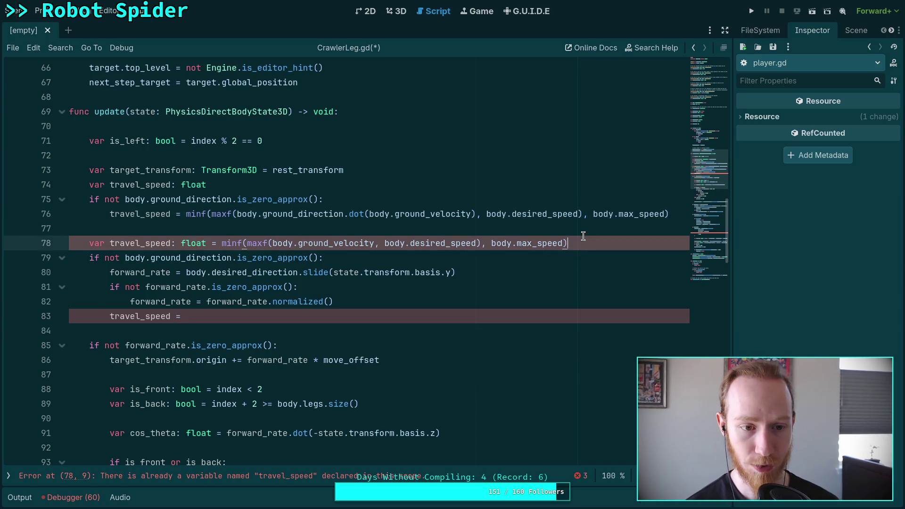
- Delete the duplicate travel_speed declaration and the empty 'travel_speed =' line
{"action": "key", "text": "ctrl+shift+k"}
{"action": "left_click_drag", "start_coordinate": [346, 302], "coordinate": [386, 289]}
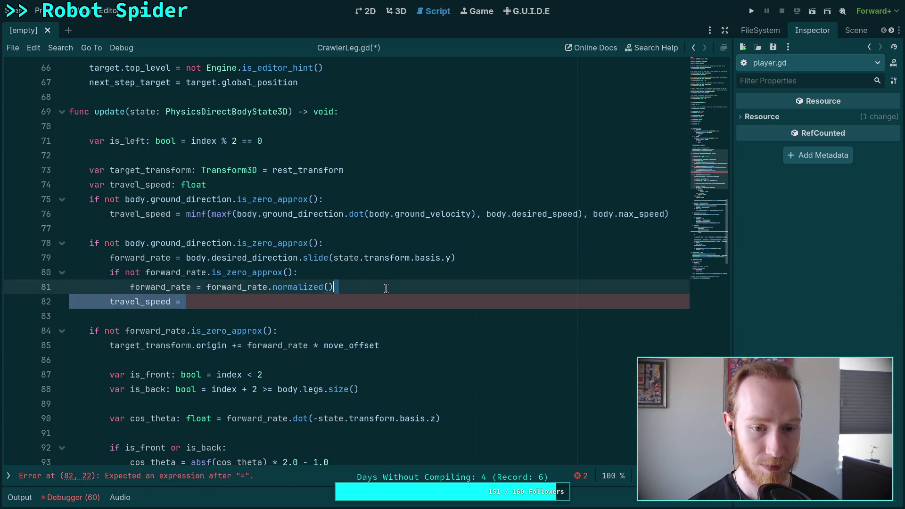
{"action": "key", "text": "BackSpace"}
- Multiply the move_toward step by travel_speed on line 123 and save CrawlerLeg.gd
{"action": "scroll", "coordinate": [382, 287], "scroll_direction": "down", "scroll_amount": 10}
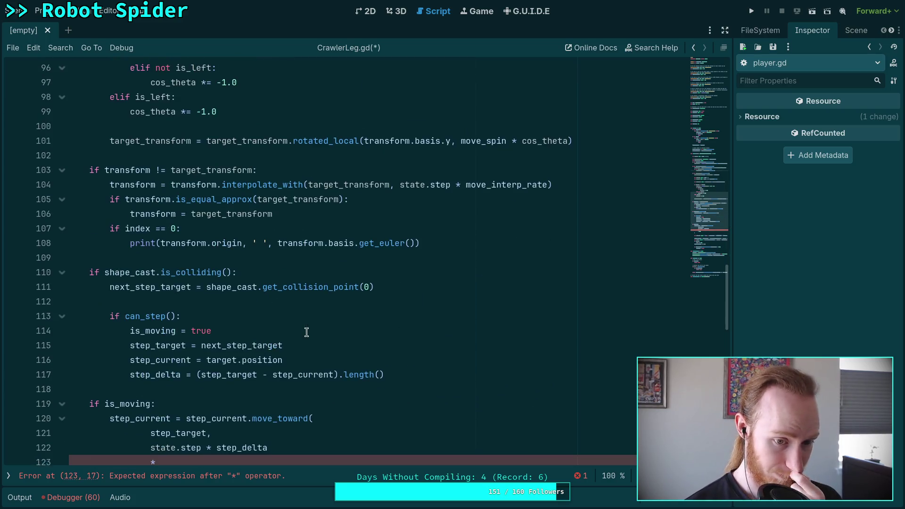
{"action": "scroll", "coordinate": [311, 325], "scroll_direction": "up", "scroll_amount": 7}
{"action": "scroll", "coordinate": [335, 303], "scroll_direction": "down", "scroll_amount": 10}
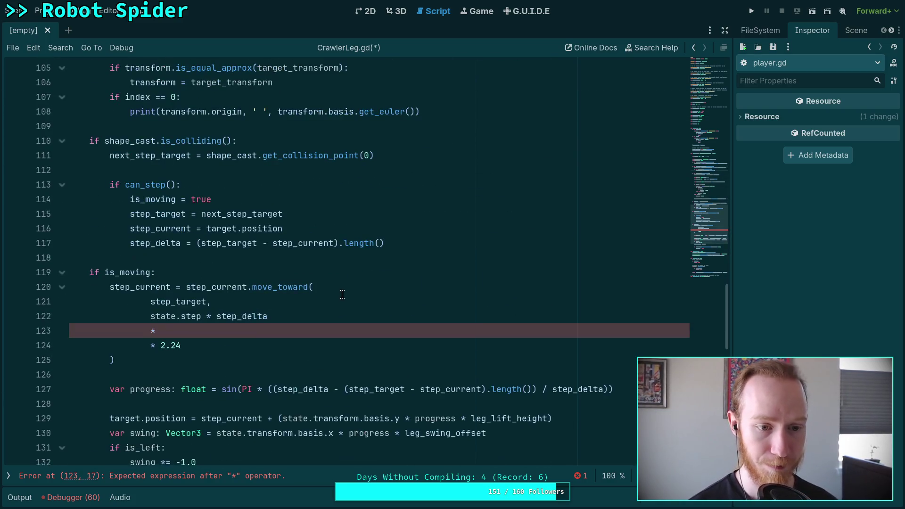
{"action": "left_click", "coordinate": [191, 334]}
{"action": "type", "text": "travel_speed"}
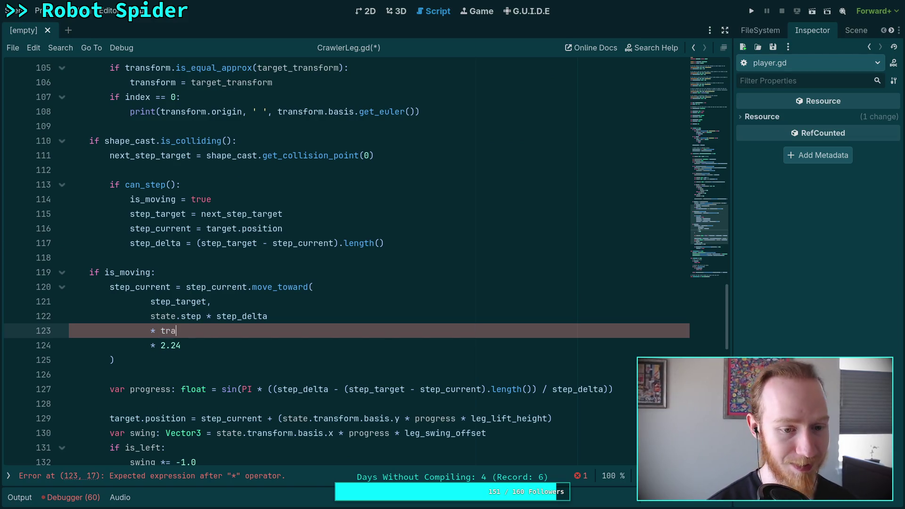
{"action": "key", "text": "ctrl+s"}
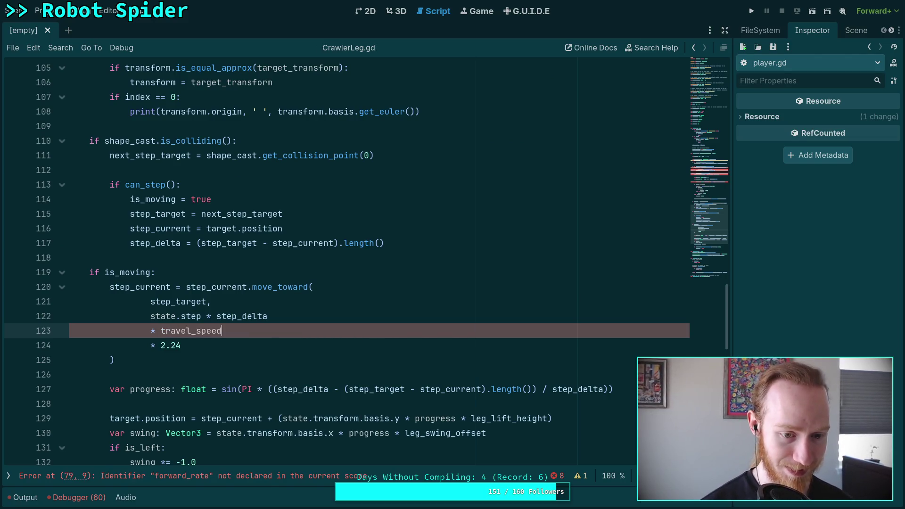
- Look over the saved update() code, where forward_rate is still flagged undeclared
{"action": "scroll", "coordinate": [263, 333], "scroll_direction": "up", "scroll_amount": 10}
{"action": "scroll", "coordinate": [263, 333], "scroll_direction": "up", "scroll_amount": 3}
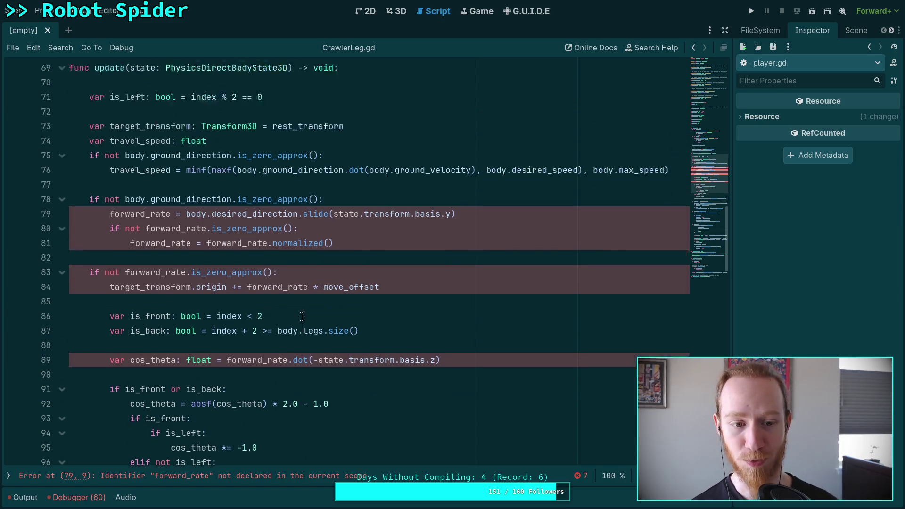
{"action": "scroll", "coordinate": [218, 316], "scroll_direction": "down", "scroll_amount": 2}
{"action": "left_click", "coordinate": [221, 302]}
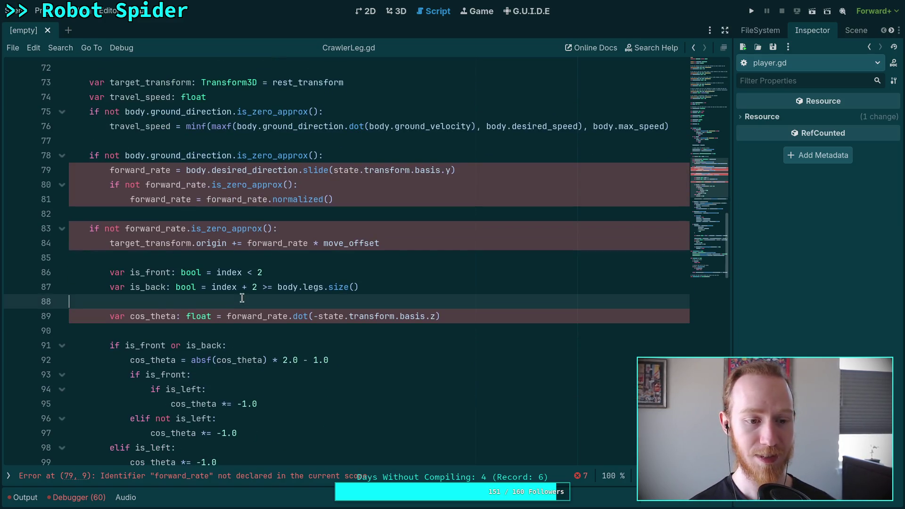
{"action": "scroll", "coordinate": [238, 300], "scroll_direction": "up", "scroll_amount": 2}
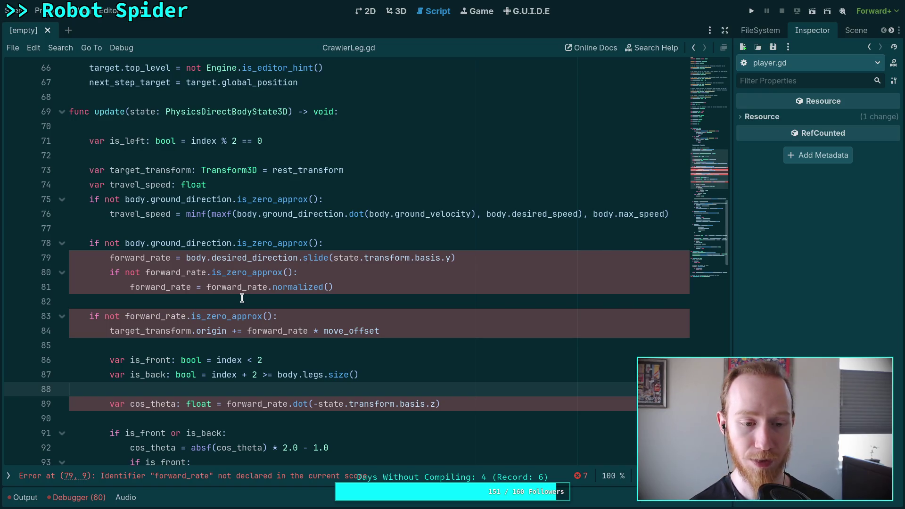
{"action": "left_click", "coordinate": [240, 300]}
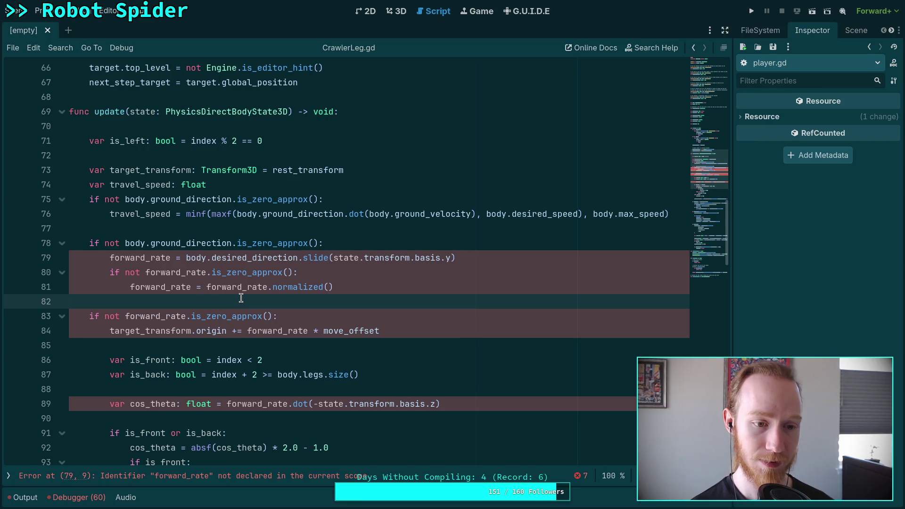
{"action": "scroll", "coordinate": [240, 298], "scroll_direction": "down", "scroll_amount": 2}
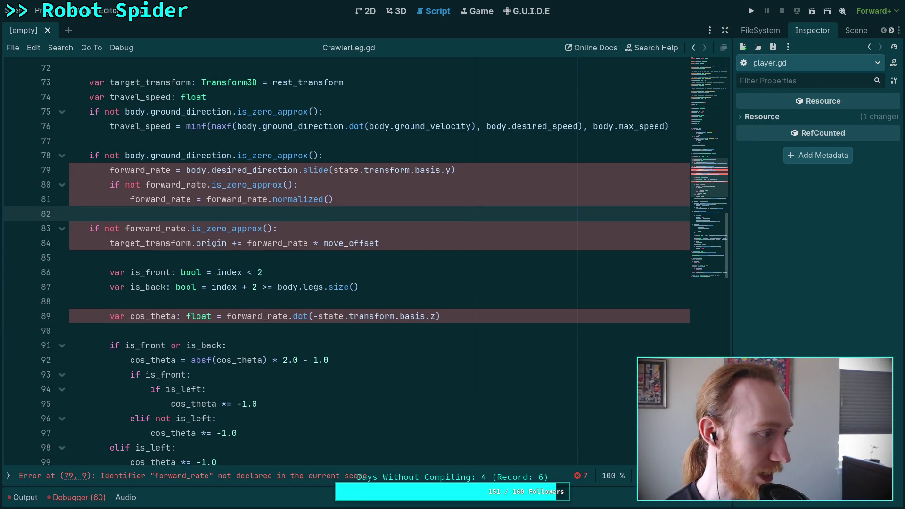